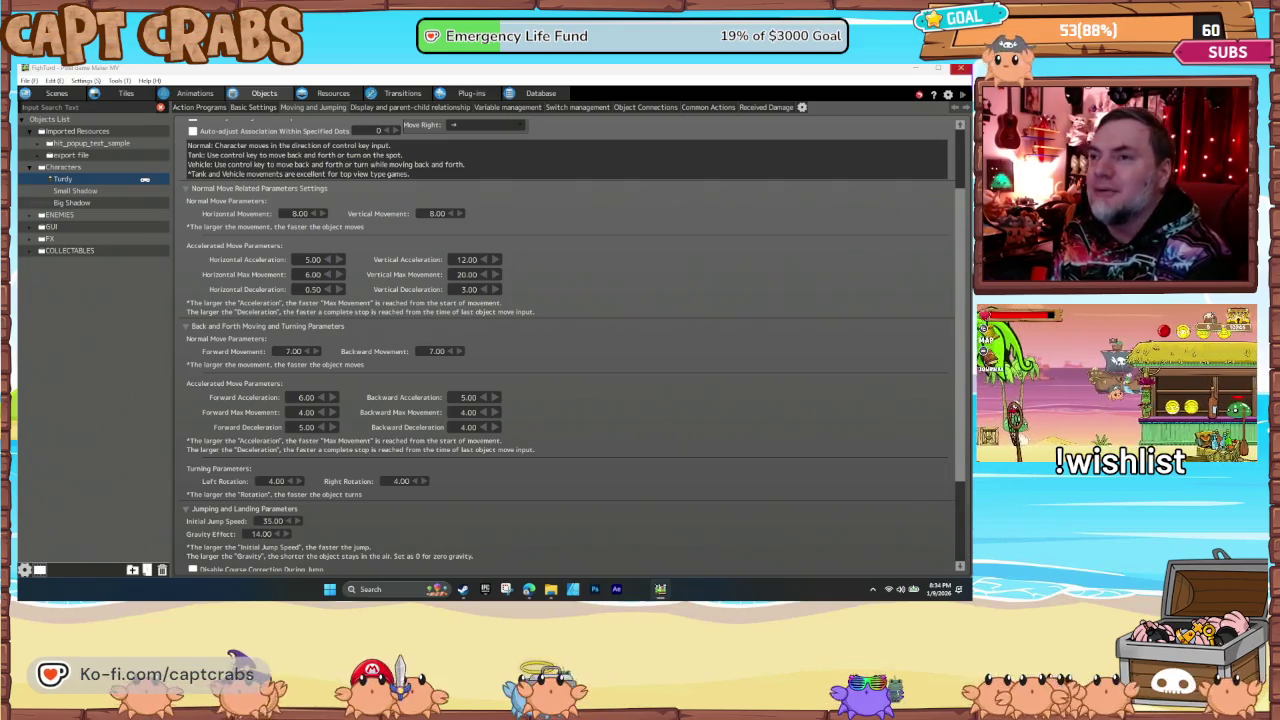
Step: Show Tordy's action program state graph from the Action Programs tab
left_click(200, 108)
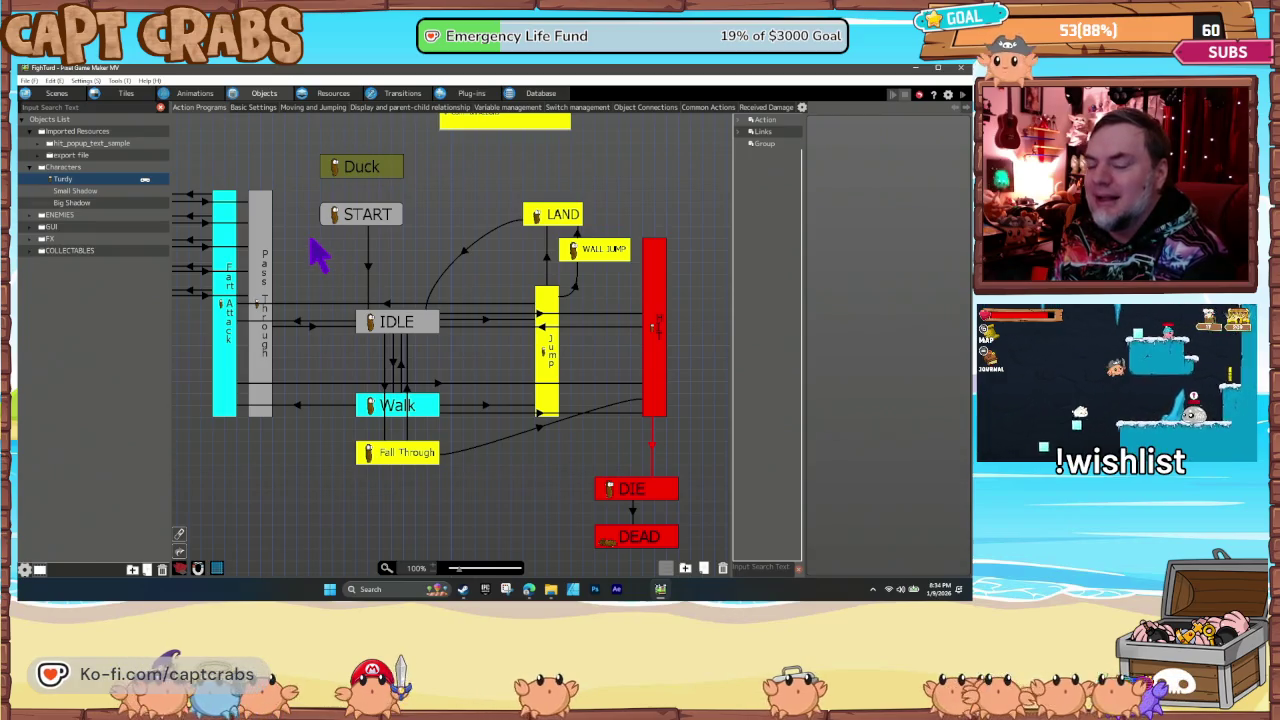
Step: Pan Tordy's state graph, inspect the Jump node, then expand the ENEMIES group
mouse_move(318, 262)
left_mouse_down()
mouse_move(391, 263)
mouse_move(364, 260)
mouse_move(429, 280)
mouse_move(373, 281)
left_mouse_up()
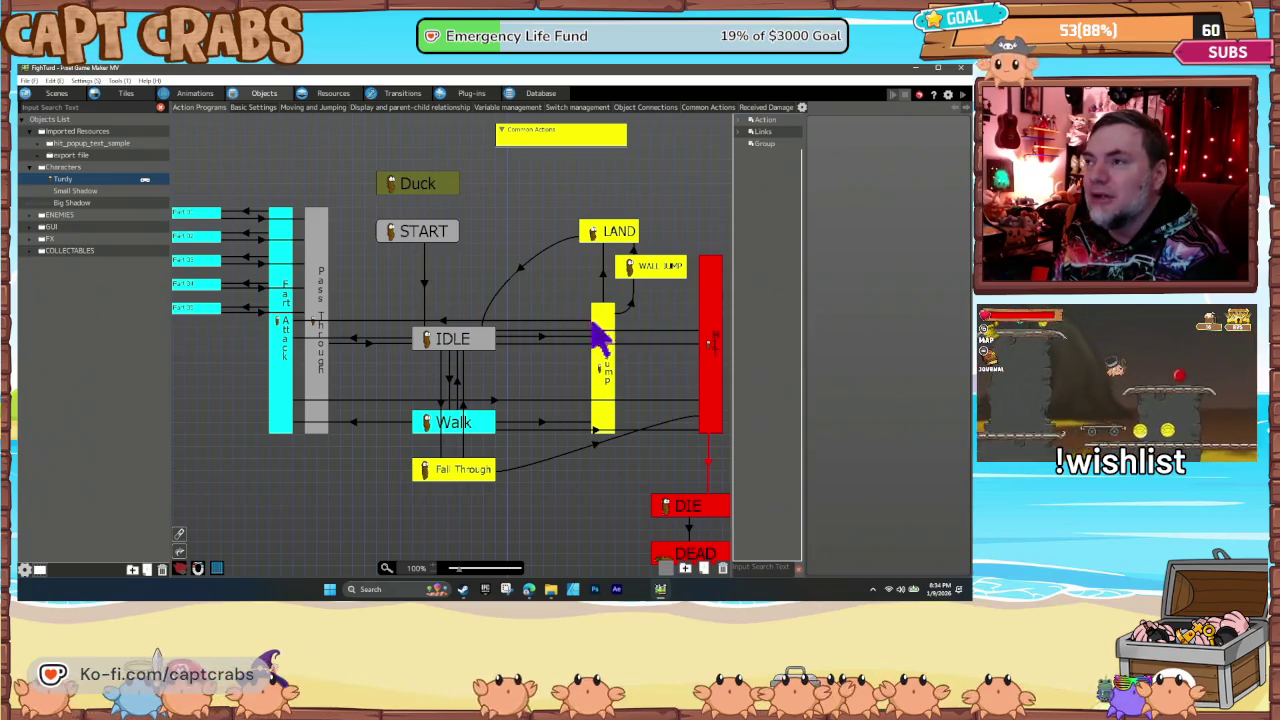
left_click(662, 286)
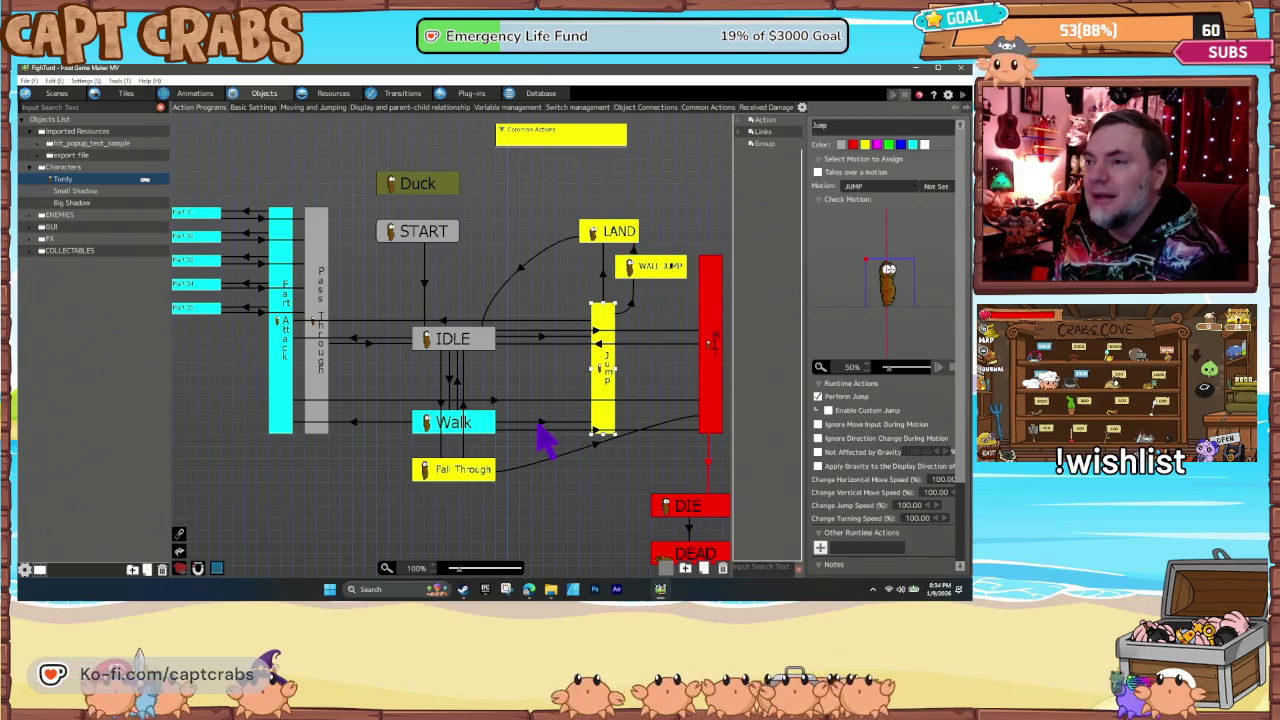
left_click(513, 388)
mouse_move(358, 388)
left_mouse_down()
mouse_move(430, 396)
mouse_move(378, 374)
left_mouse_up()
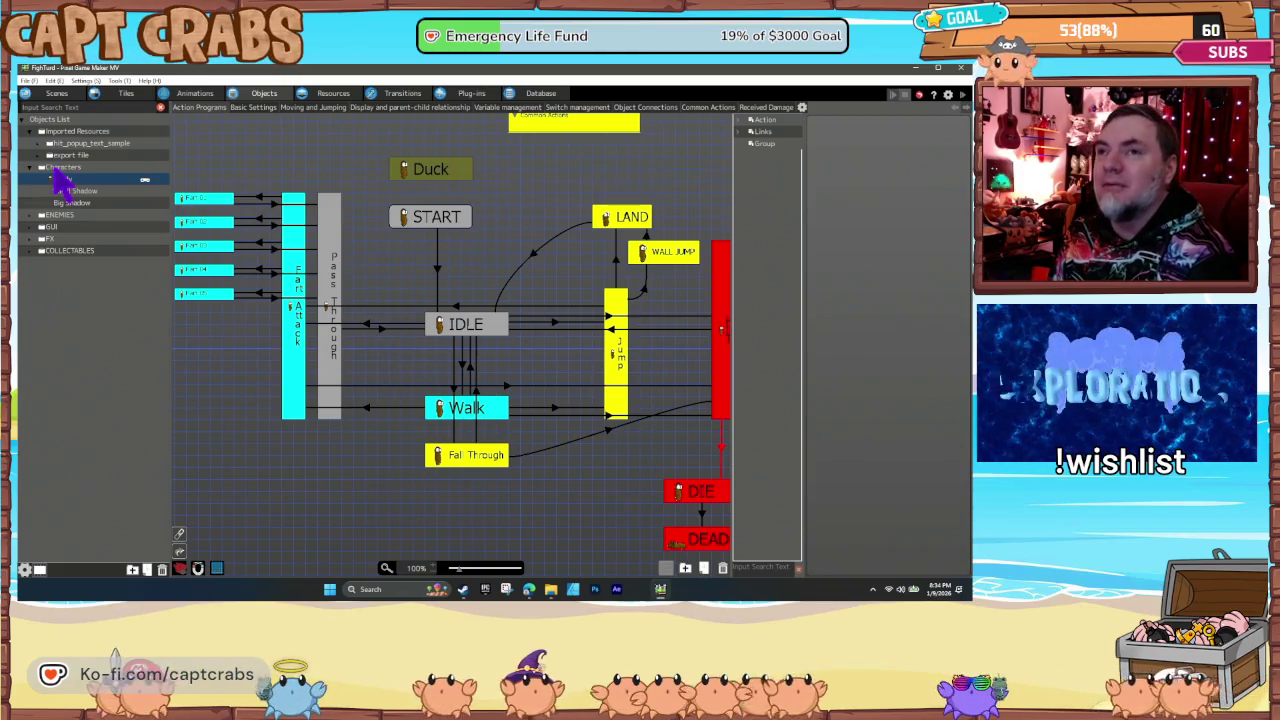
left_click(36, 218)
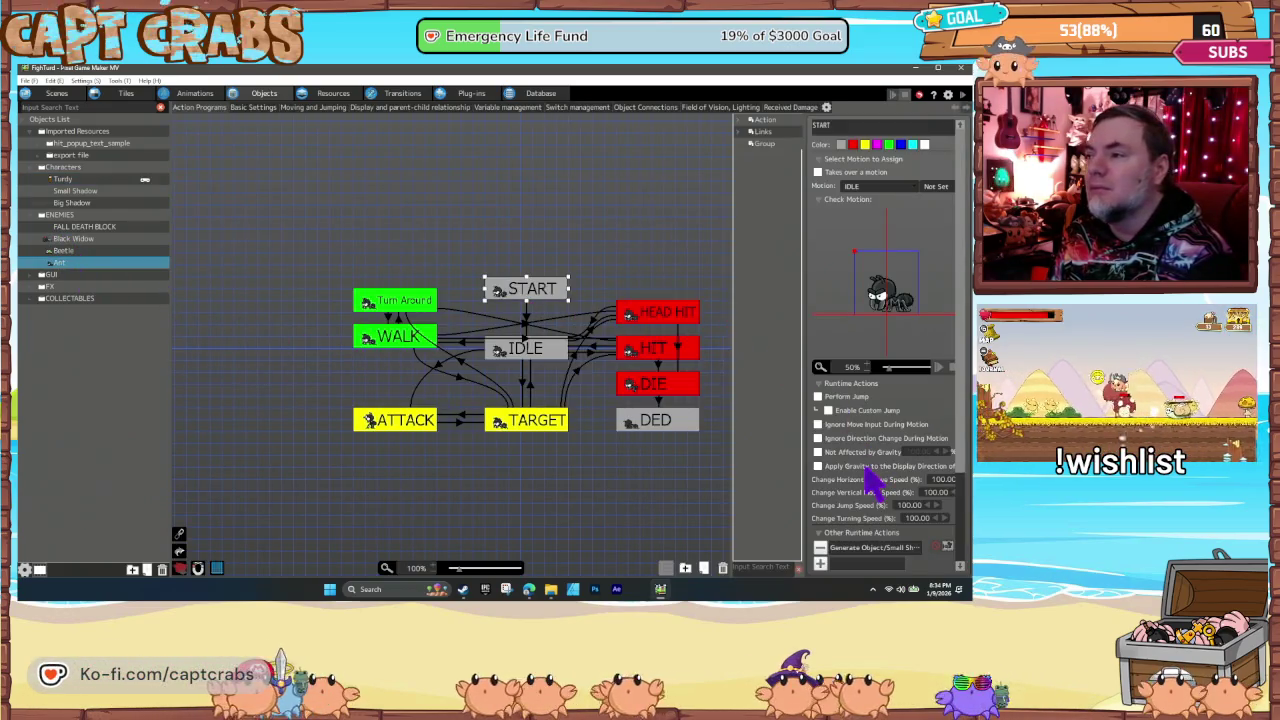
Step: Set Ant's and Beetle's invincibility duration and blink interval to 0.5 s
left_click(254, 108)
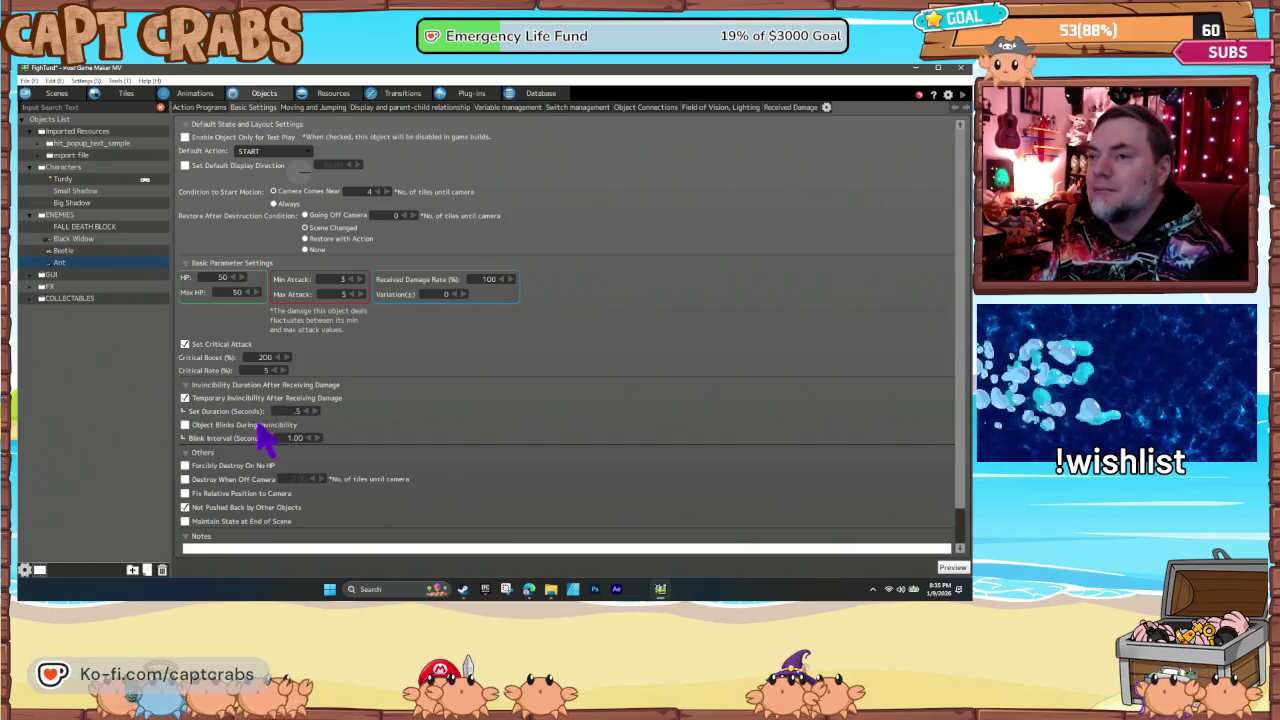
type(".5")
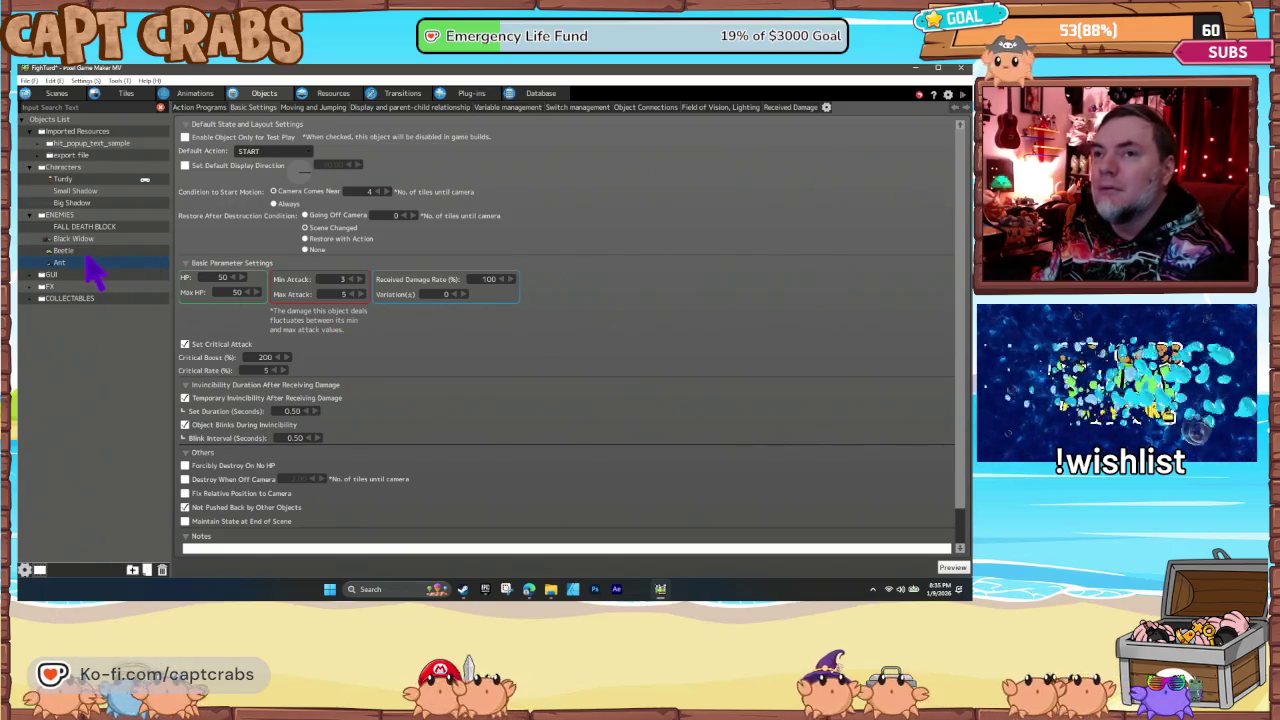
left_click(82, 251)
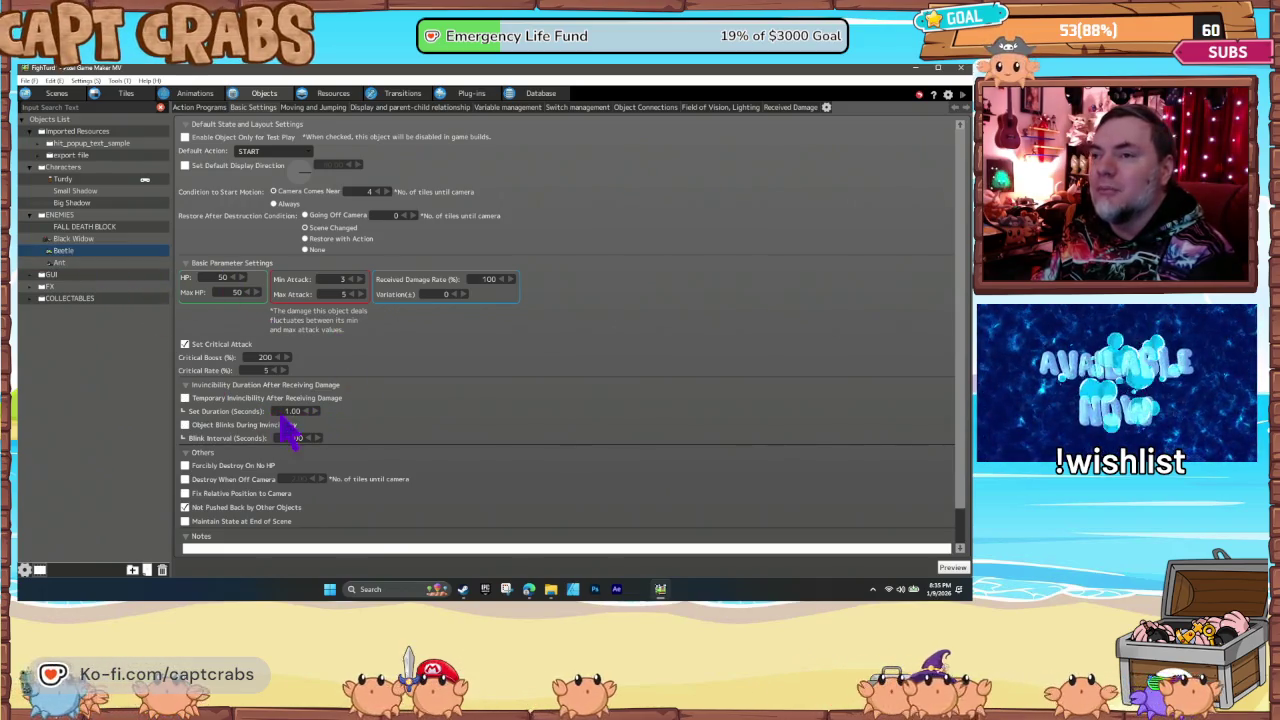
type(".5")
left_click(305, 439)
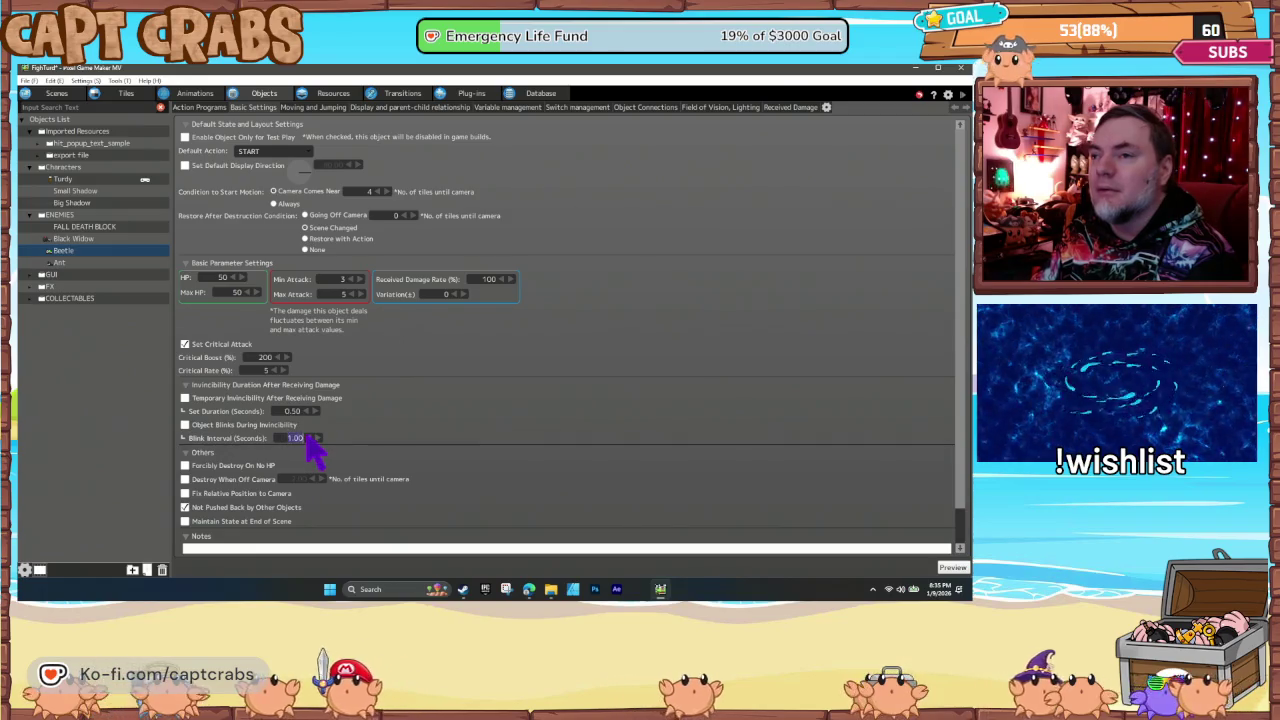
type(".5")
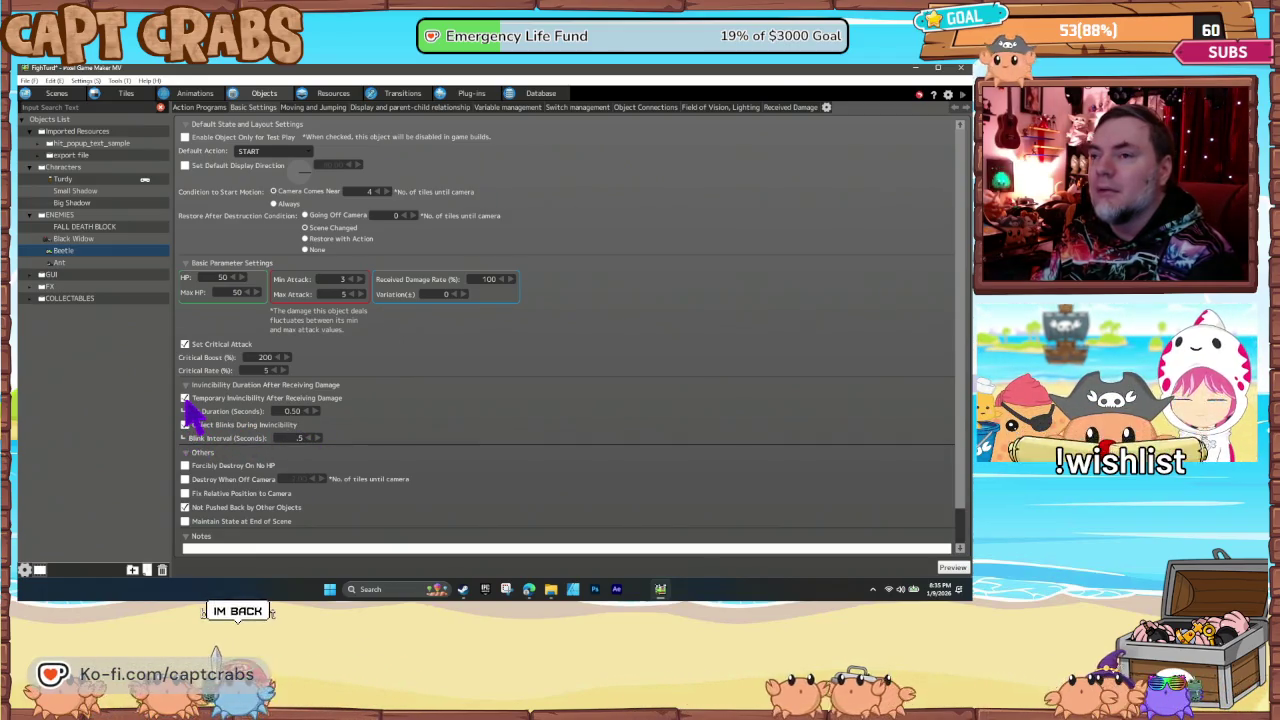
Step: Give Black Widow 0.5 s blinking temporary invincibility, then return to Scenes
left_click(73, 239)
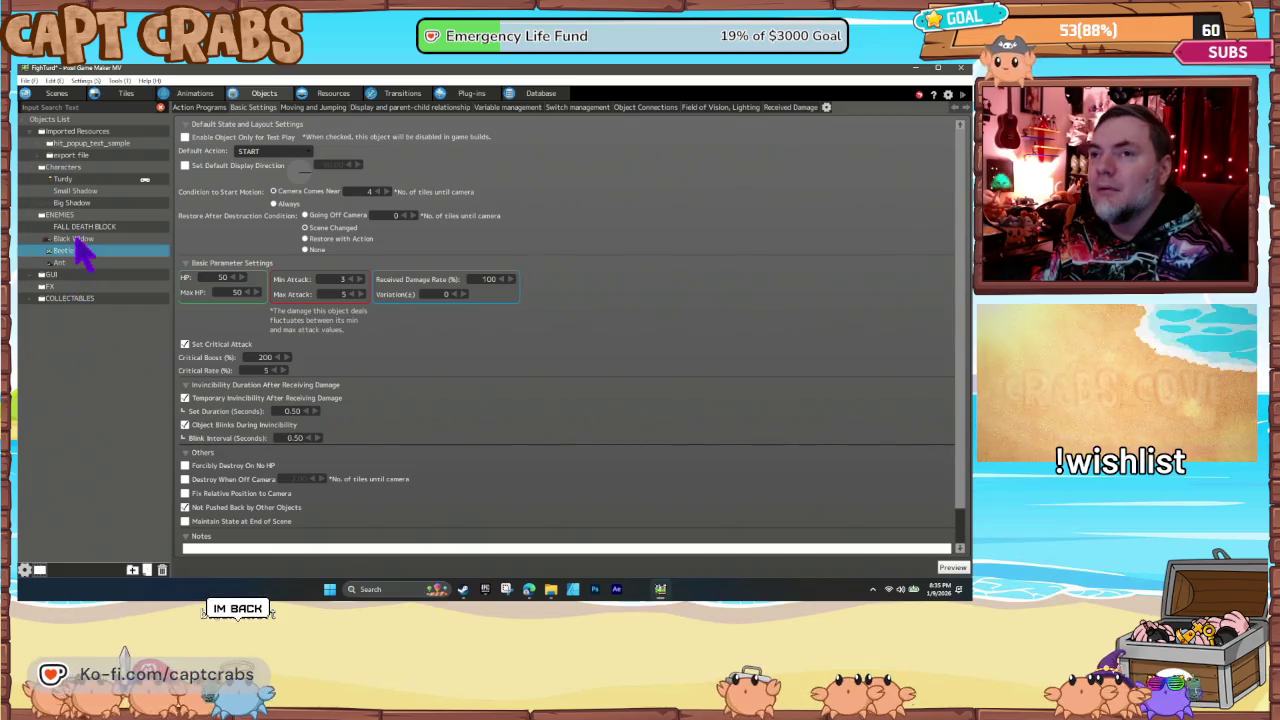
left_click(305, 411)
type(".5")
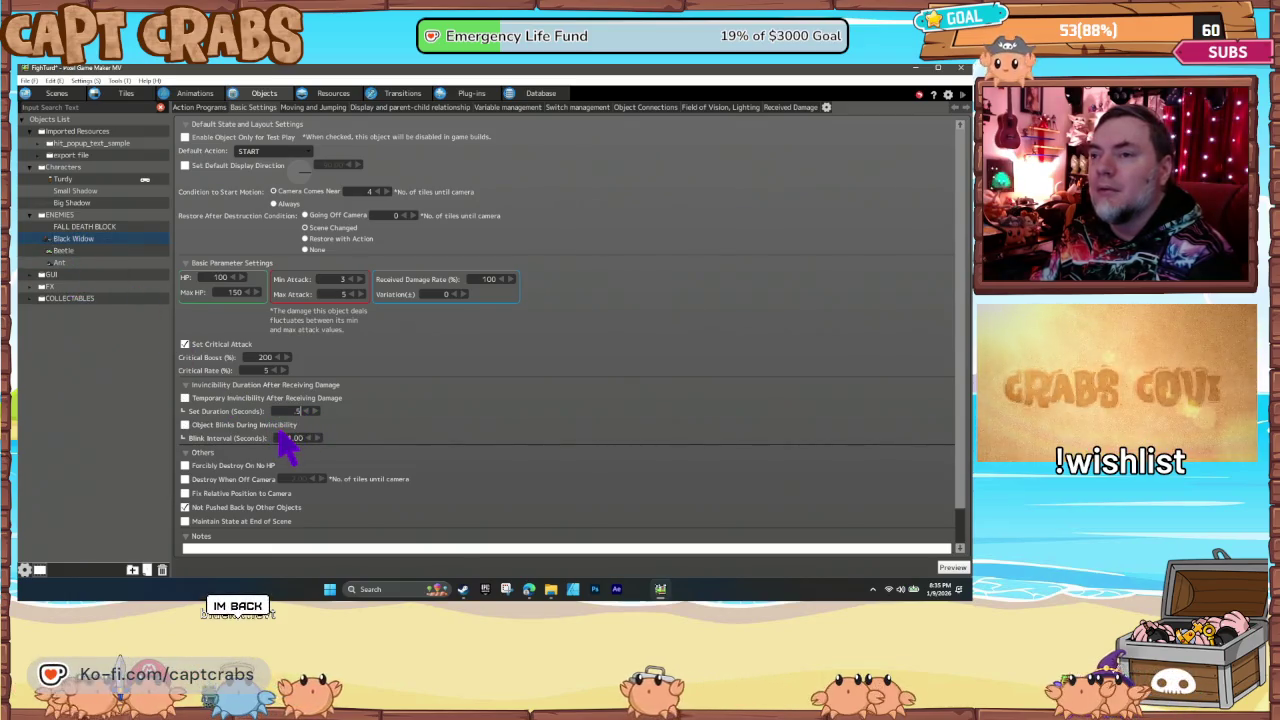
left_click(305, 438)
type(".5")
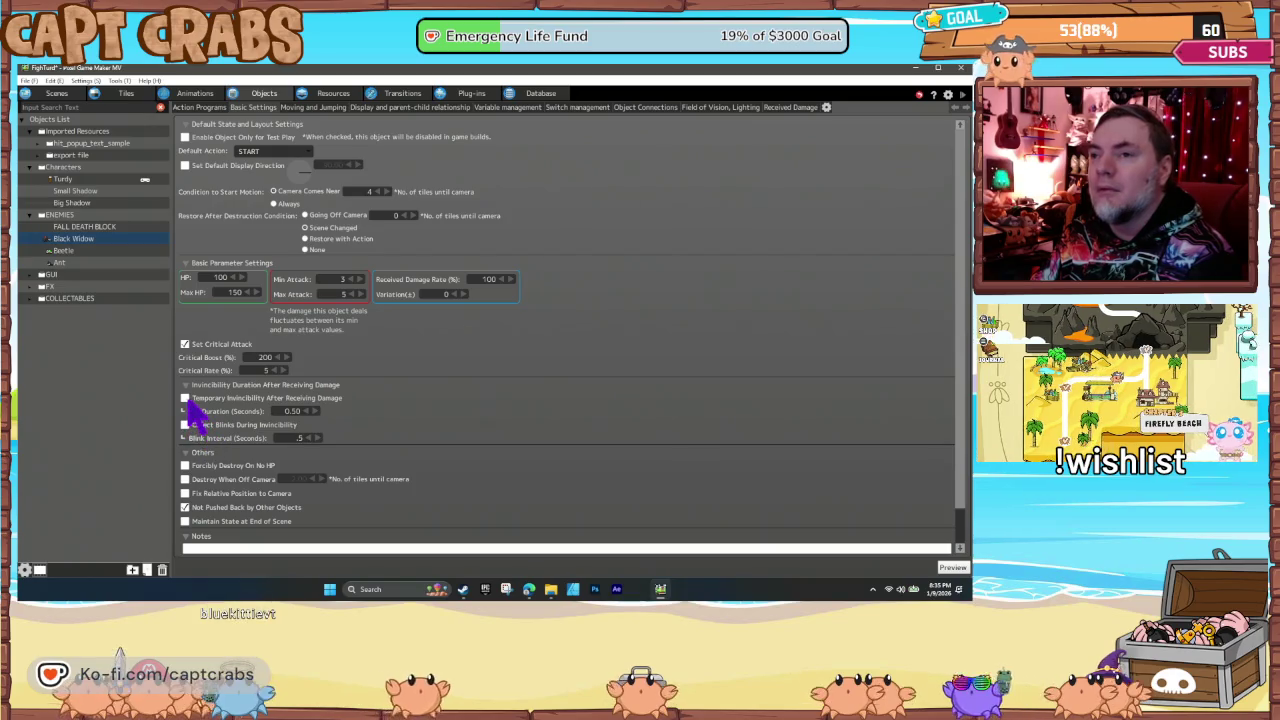
left_click(184, 398)
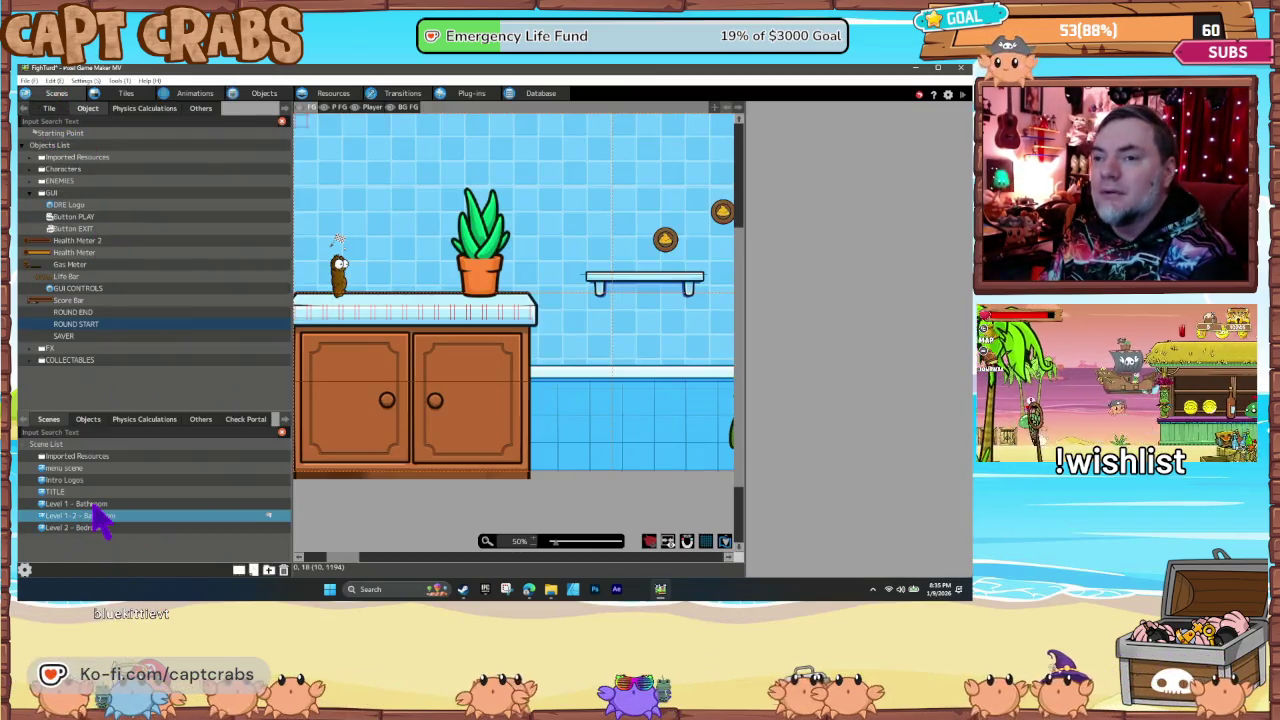
left_click(94, 503)
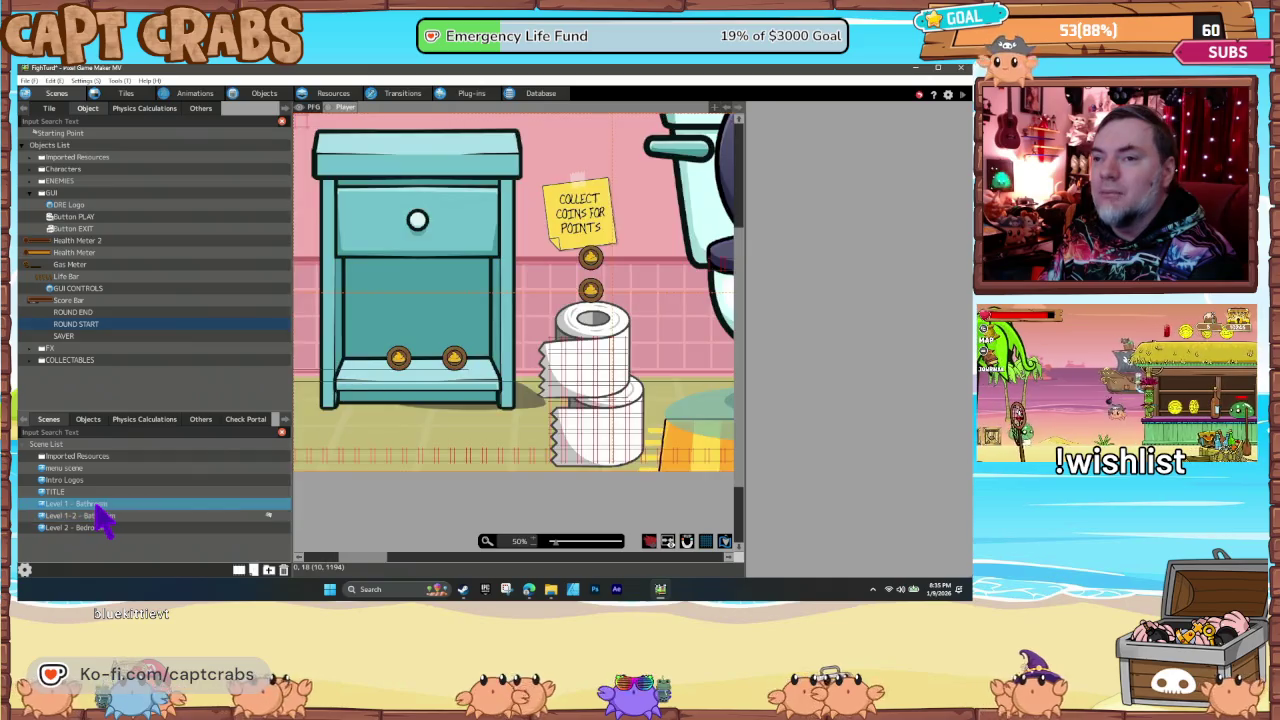
Step: Make the level the start scene, then run right collecting a coin and farting at the enemy
right_click(96, 505)
left_click(133, 593)
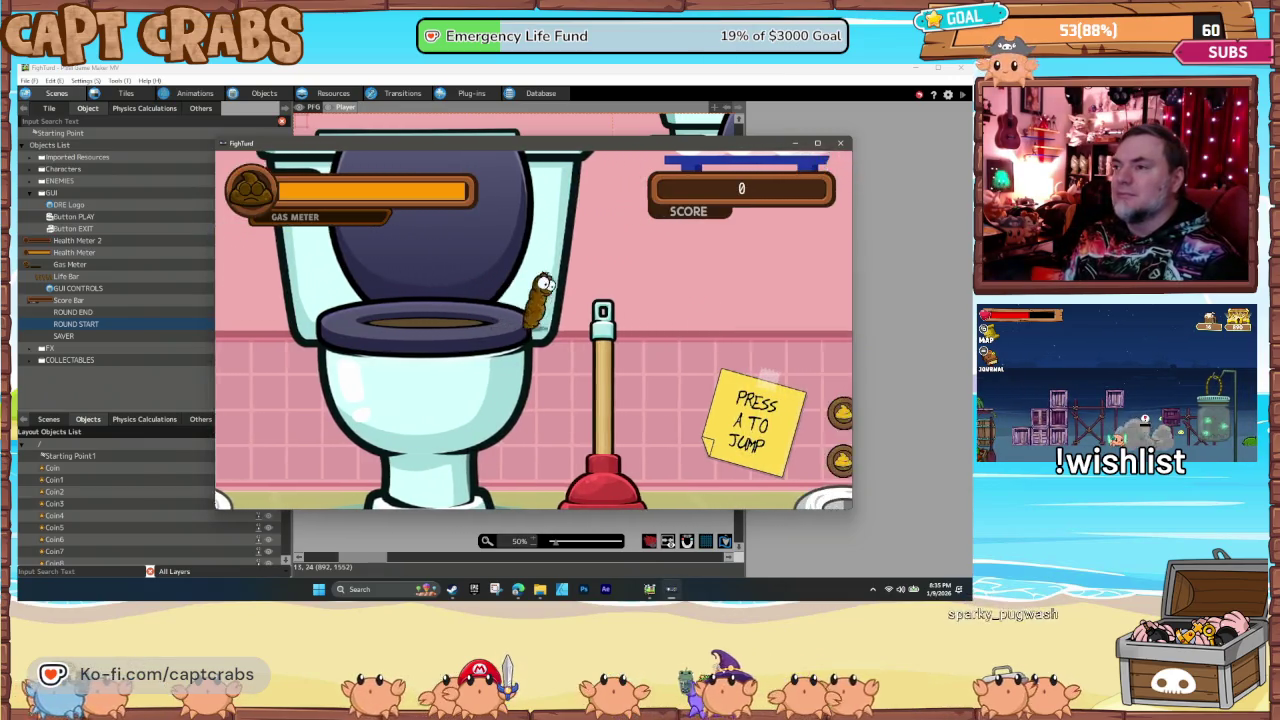
key("Right")
key("a")
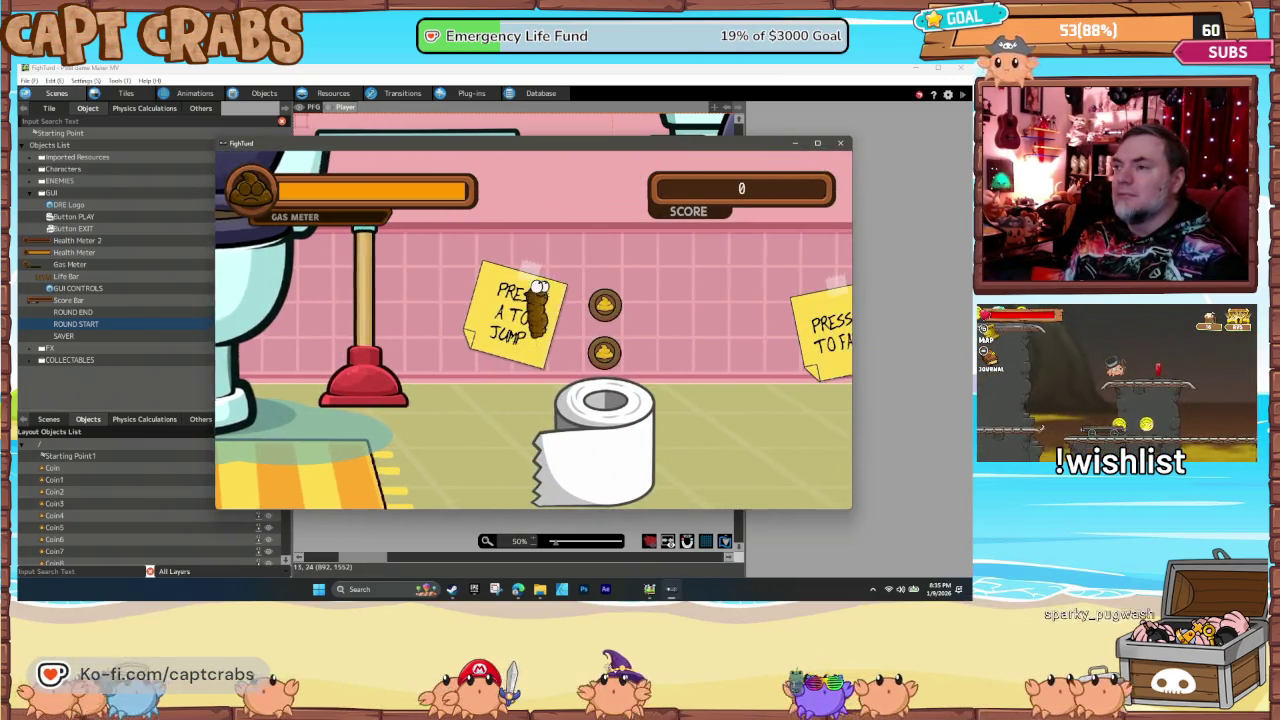
key("Right")
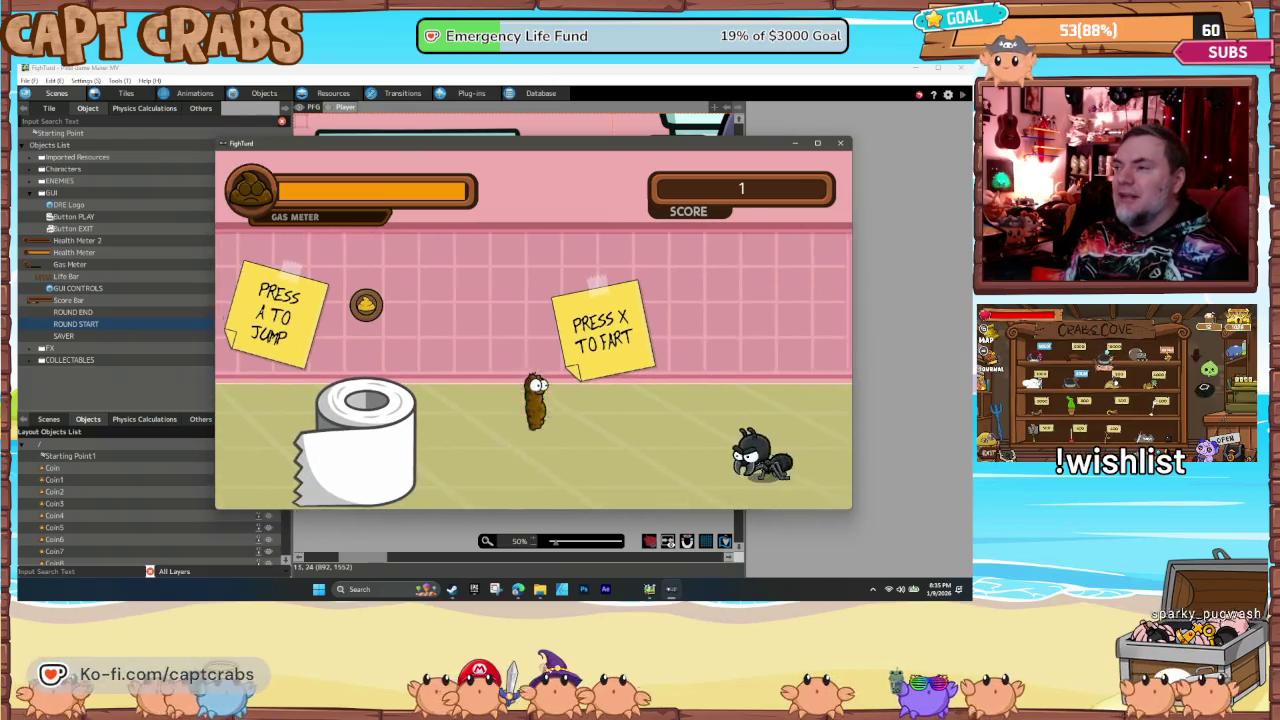
key("Right")
key("x")
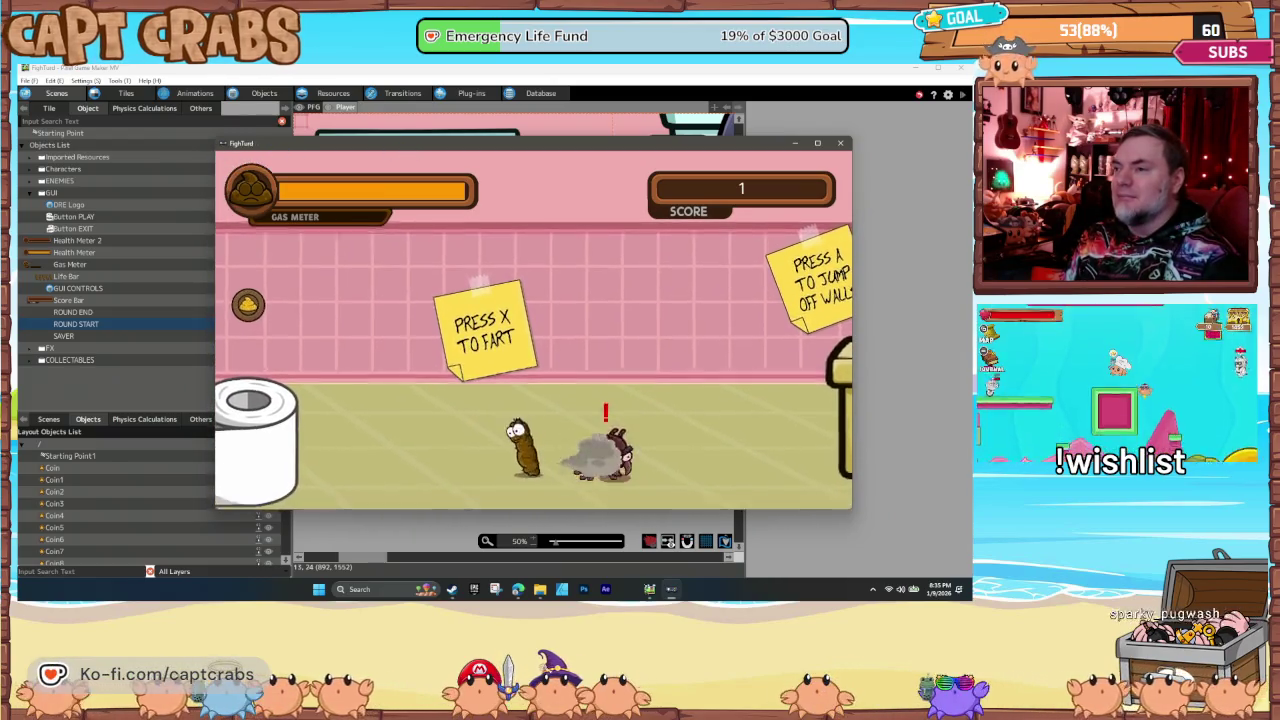
Step: Jump and fart on the enemy until it dies, then close the preview
key("Right")
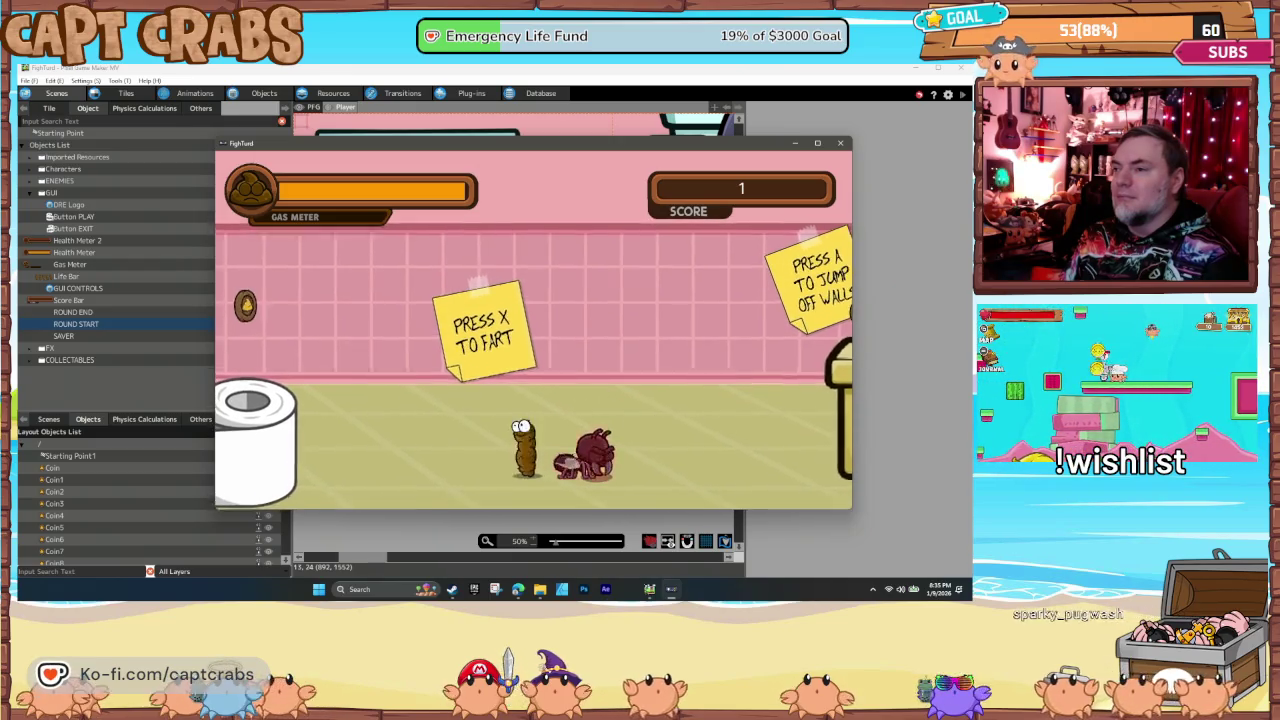
key("x")
key("x")
key("x")
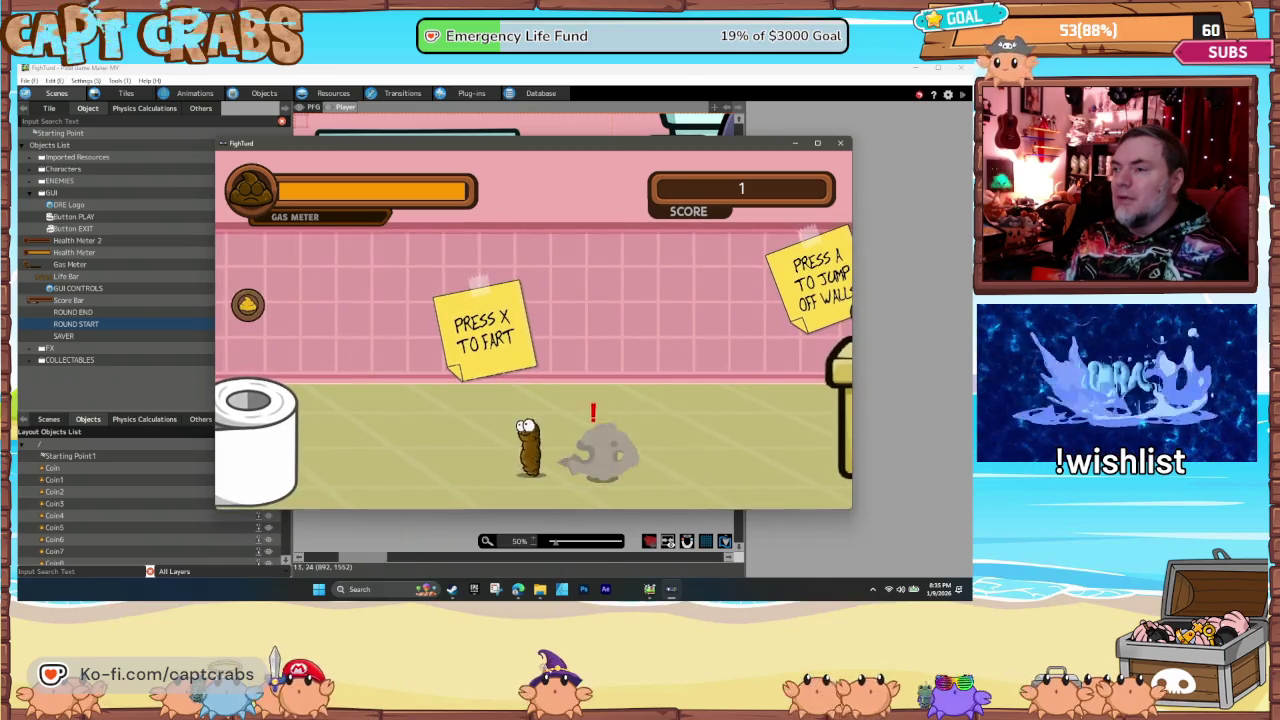
key("Right")
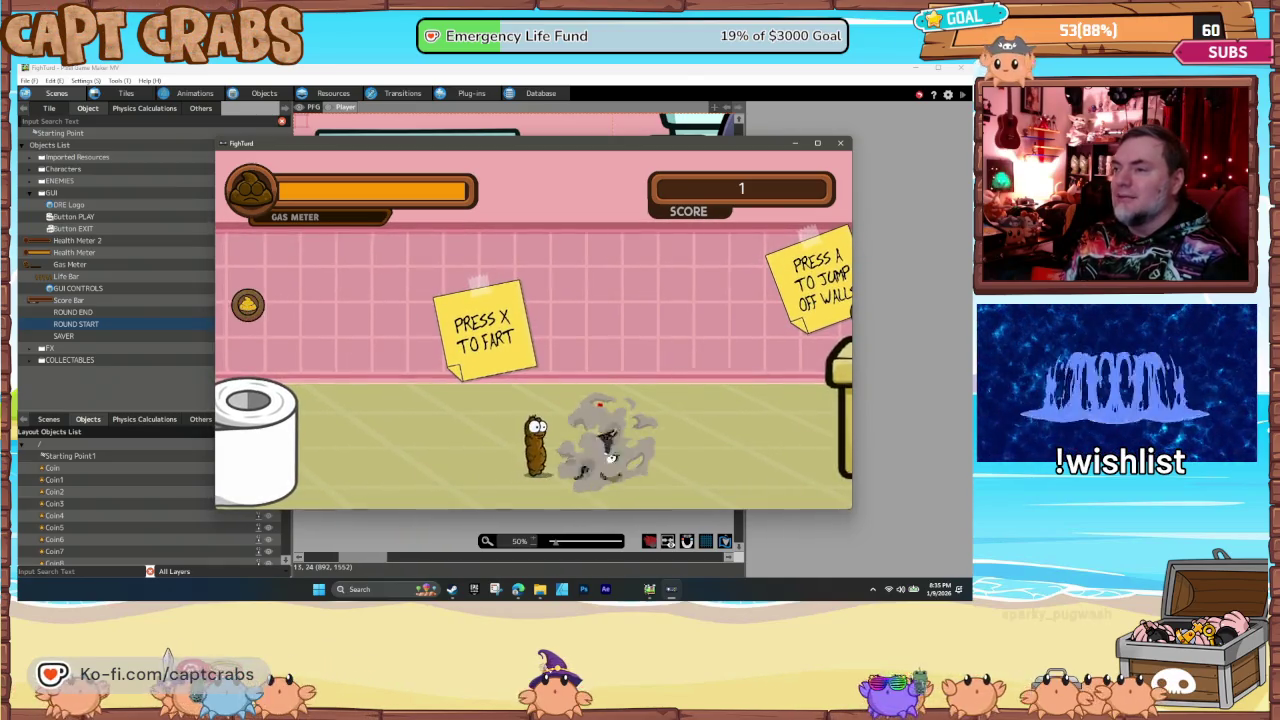
key("Up")
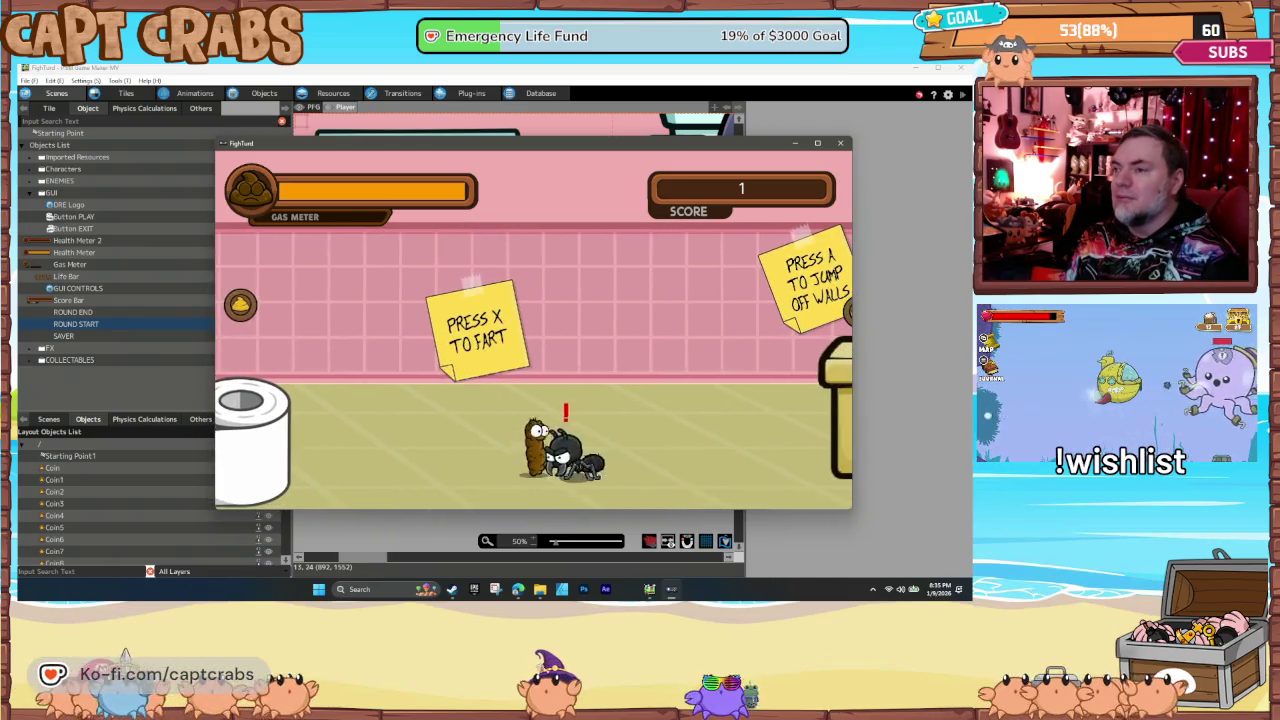
key("x")
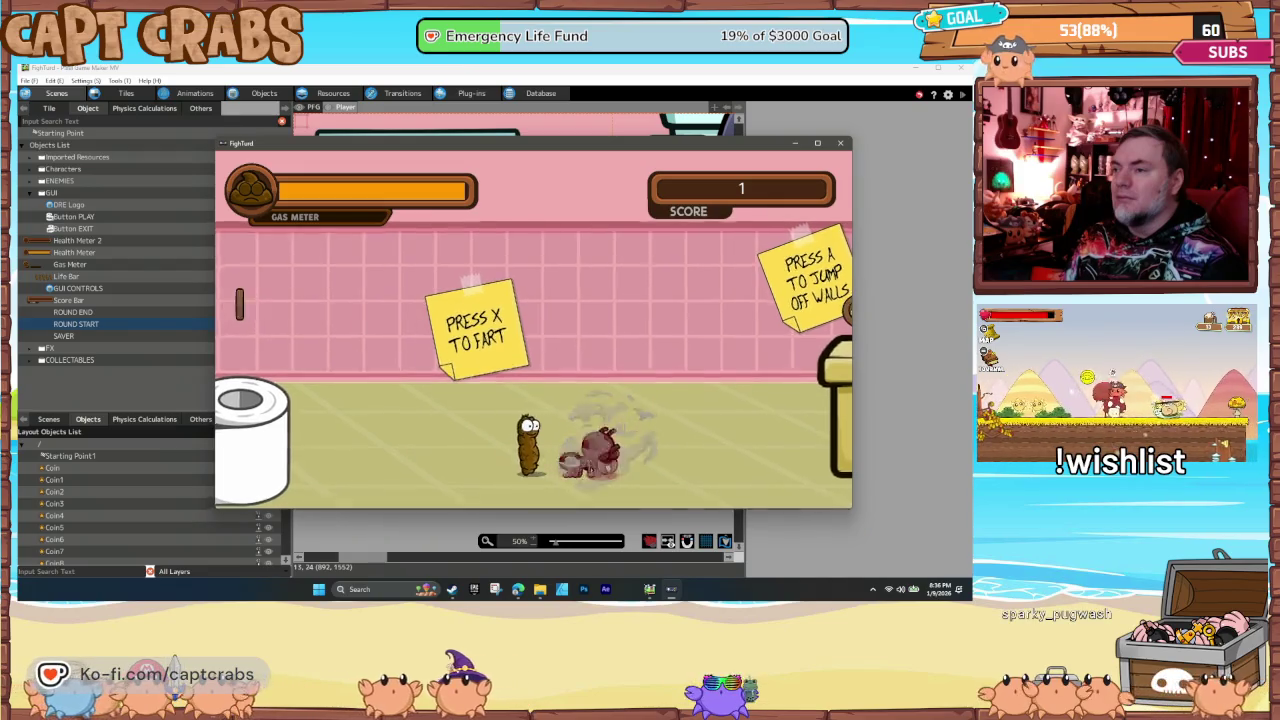
key("Up")
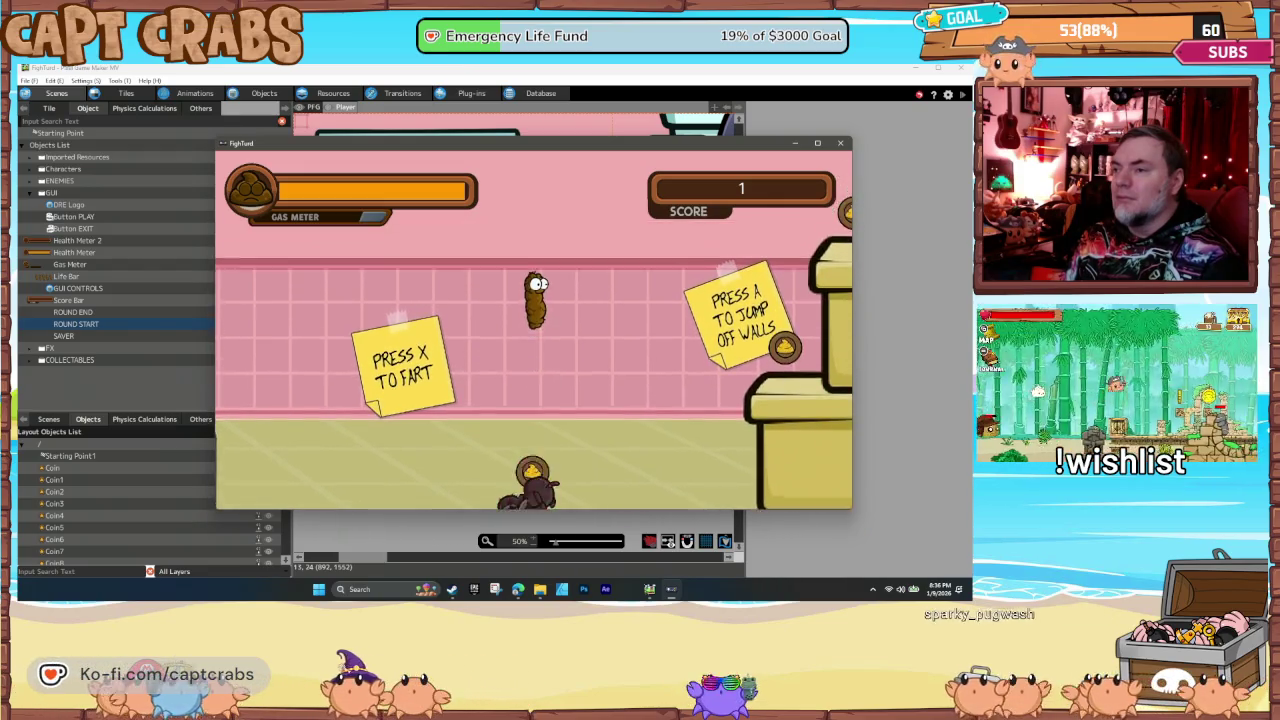
key("x")
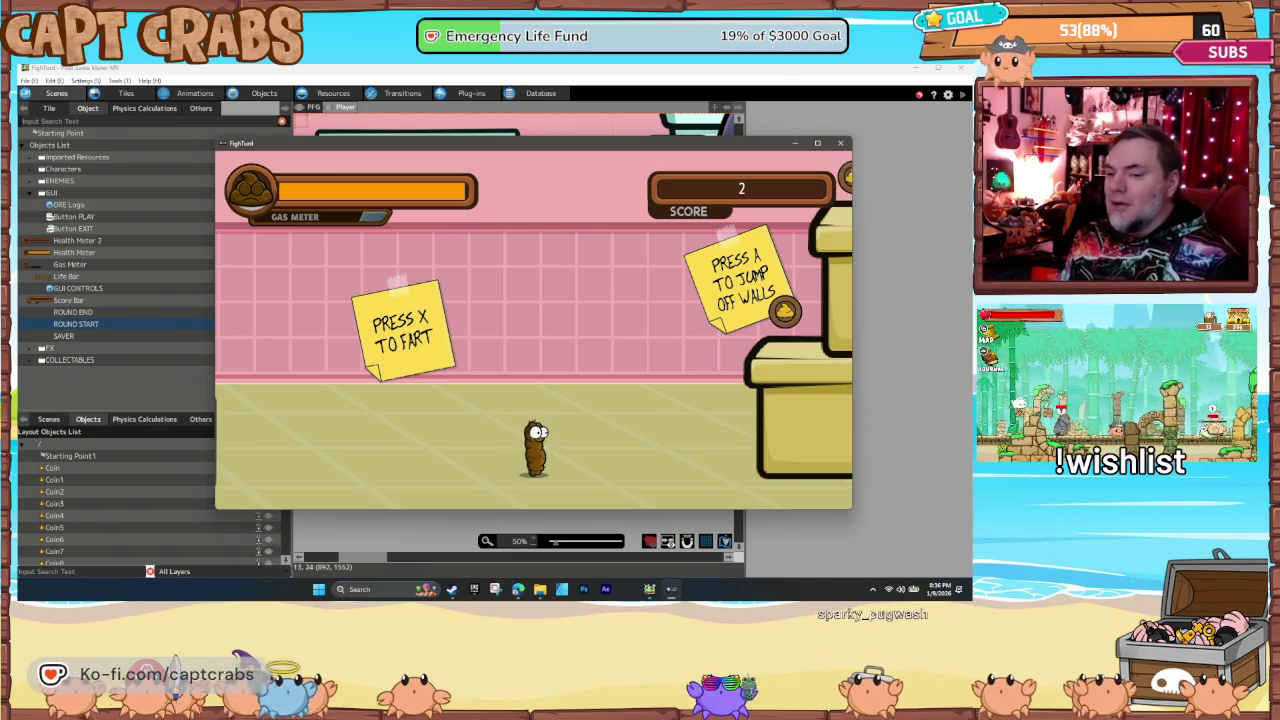
left_click(840, 143)
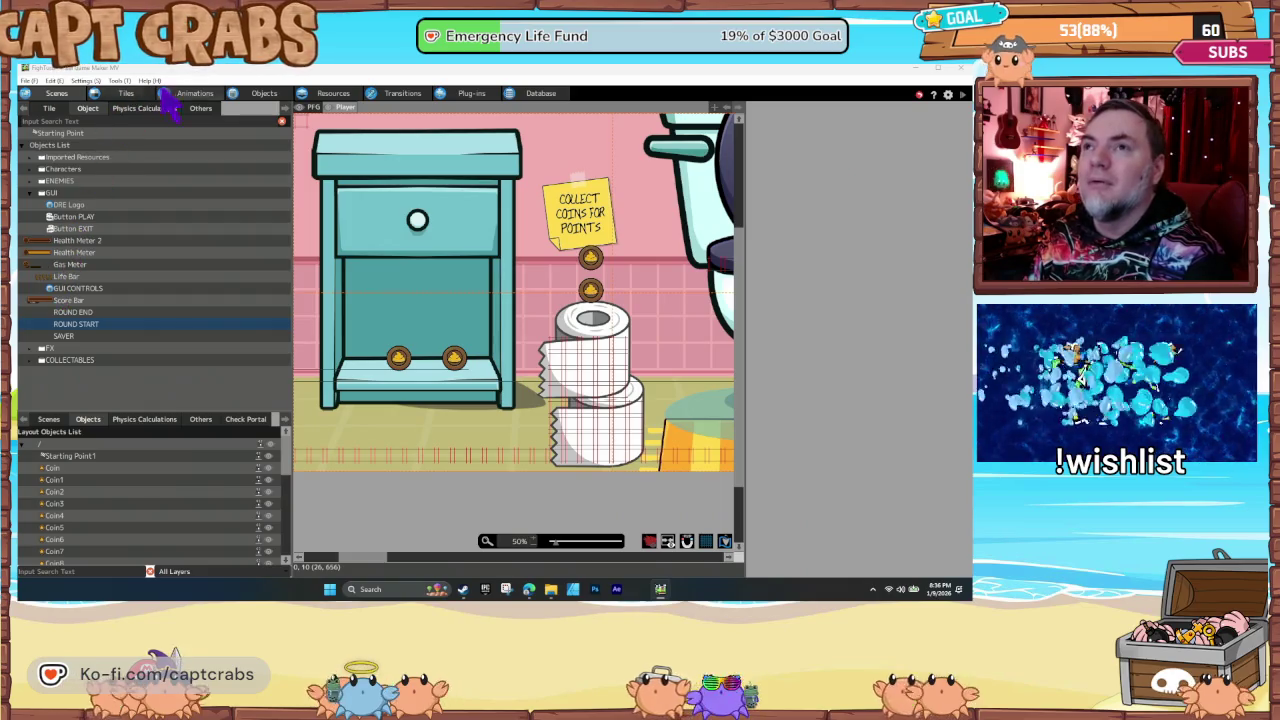
Step: Set the Ant enemy's HP to 5 in the Objects settings
left_click(262, 95)
left_click(71, 263)
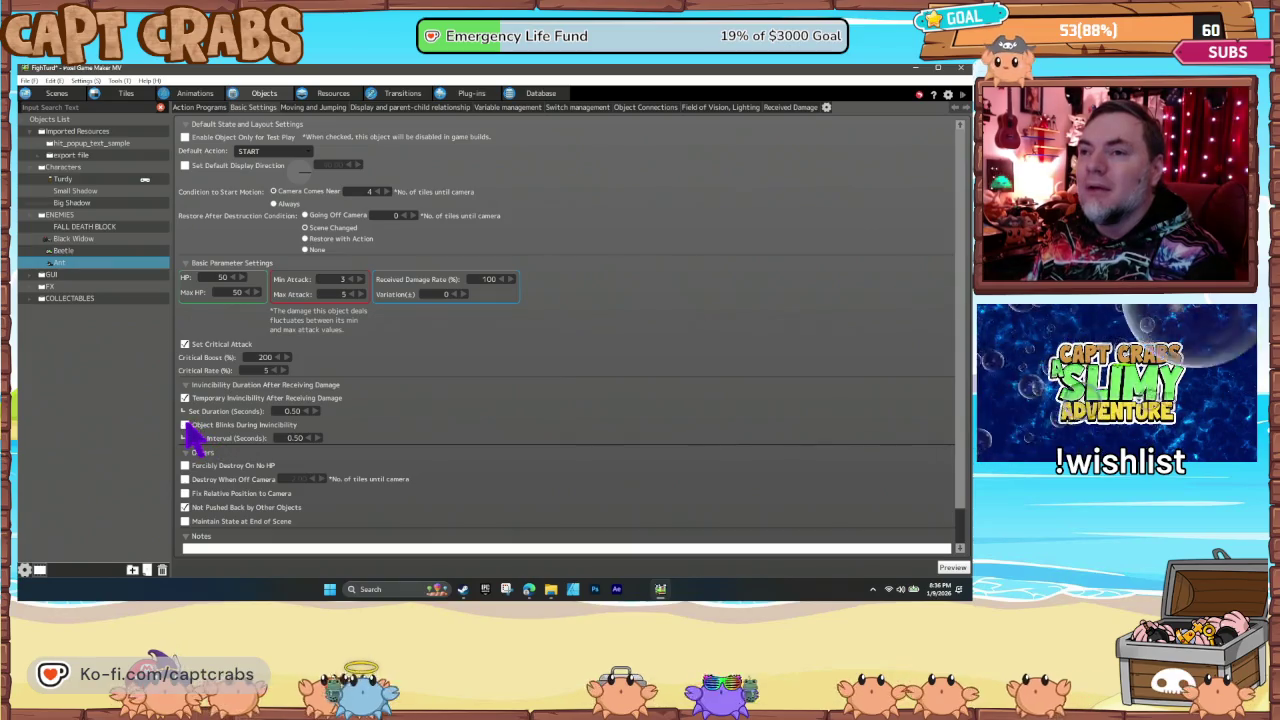
left_click(99, 251)
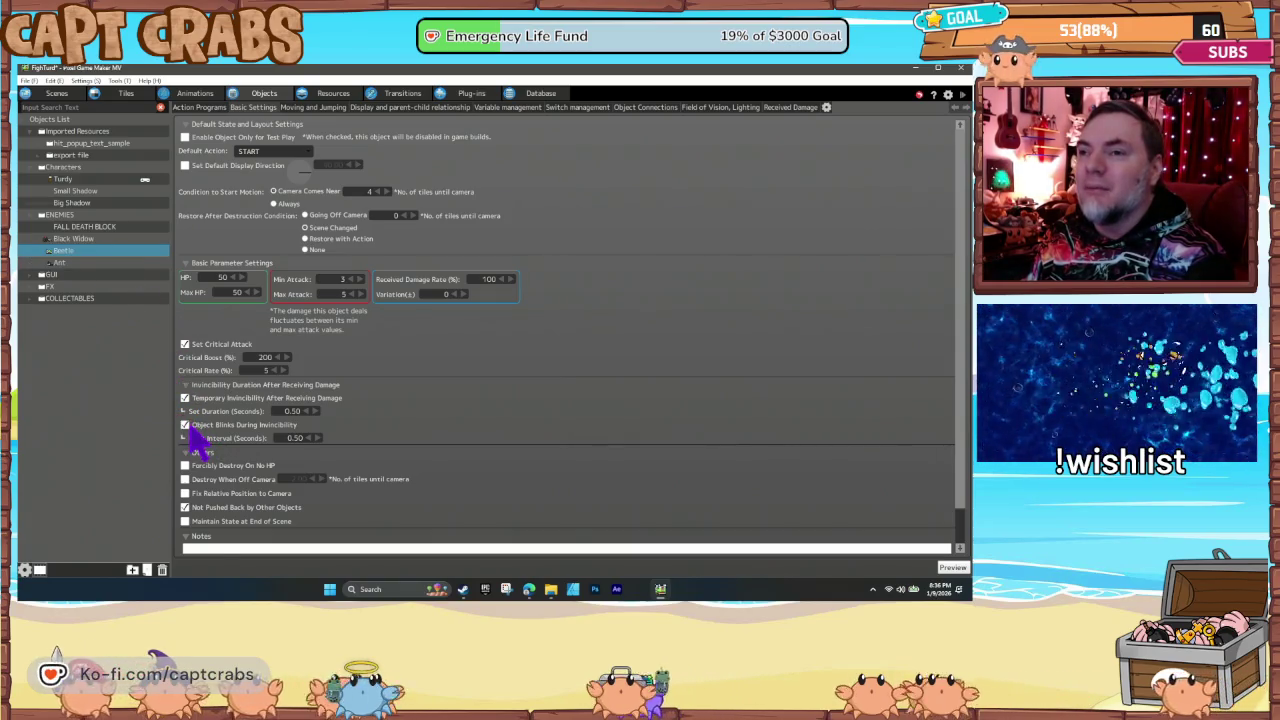
key("Up")
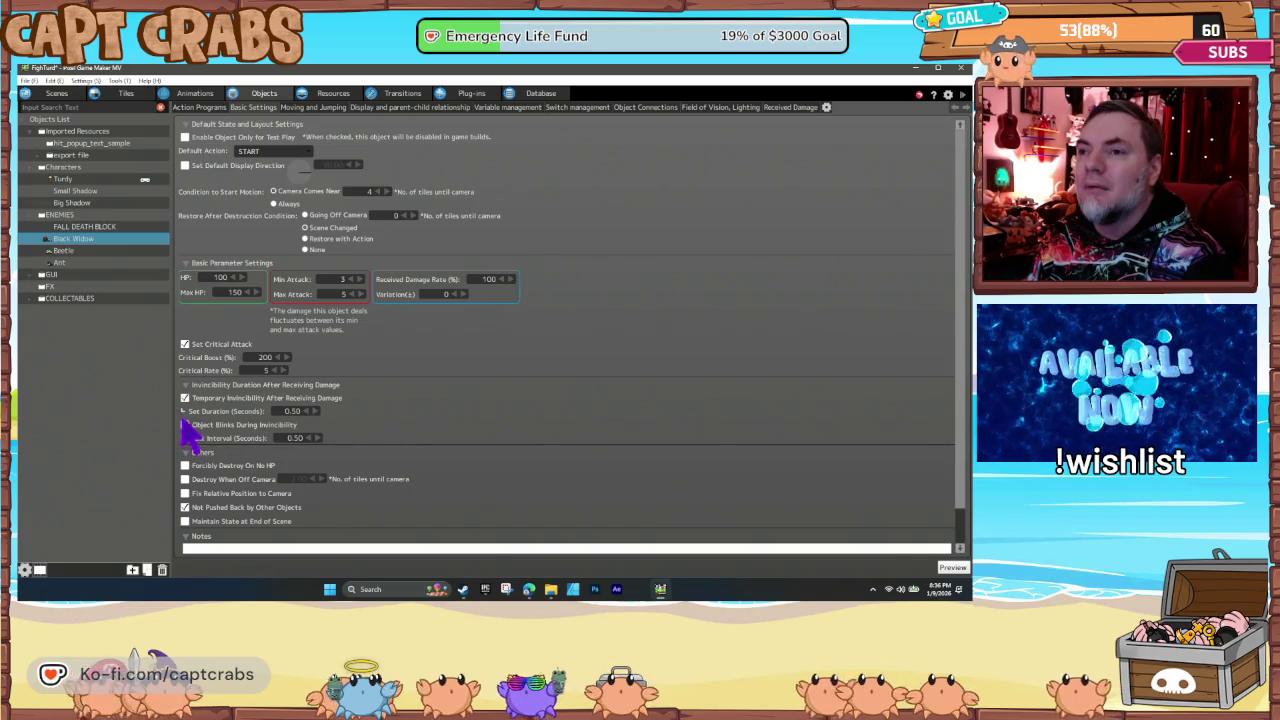
left_click(97, 252)
left_click(126, 264)
left_click(230, 278)
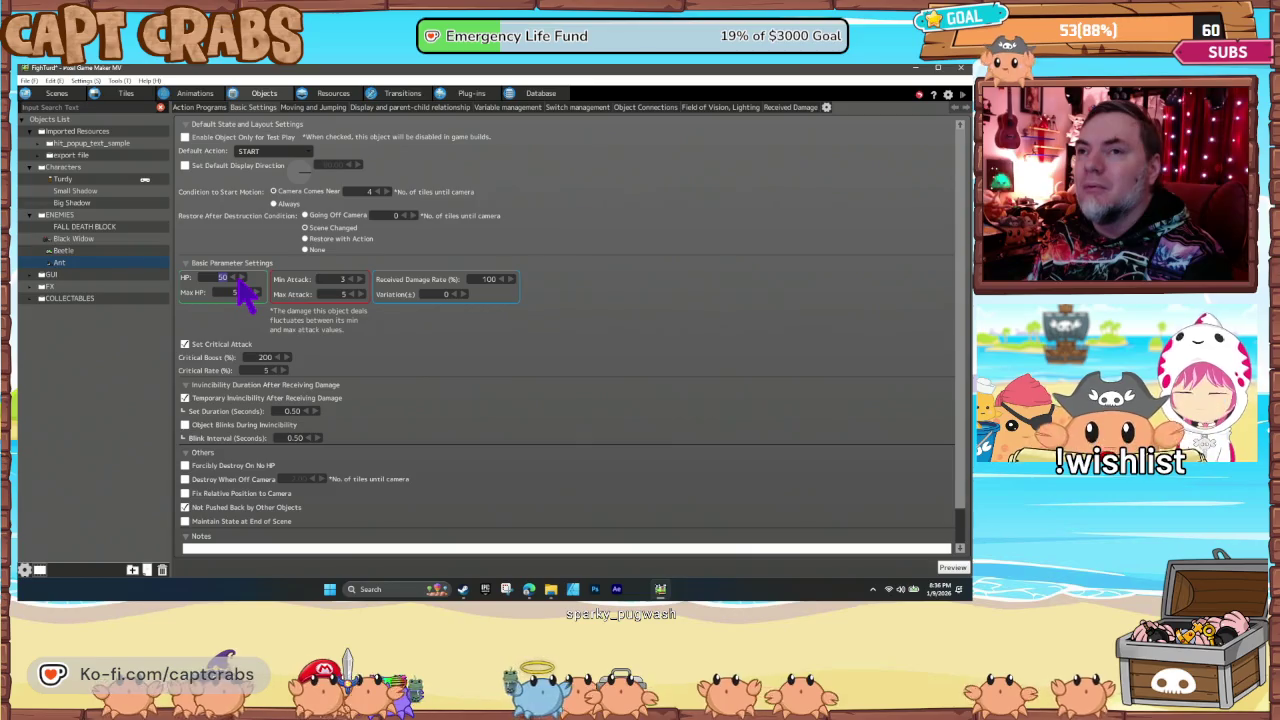
type("5")
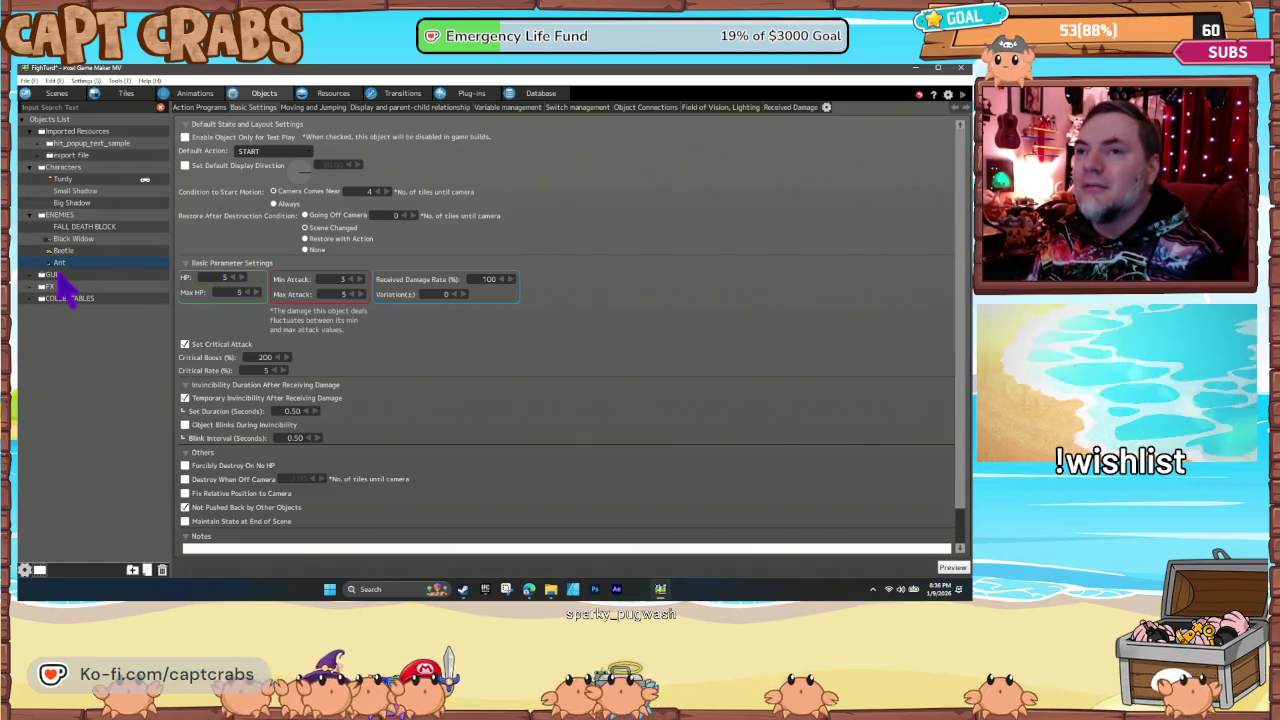
Step: Set Beetle's HP to 5 and Black Widow's to 10, then start a play-test
left_click(68, 251)
left_click(230, 278)
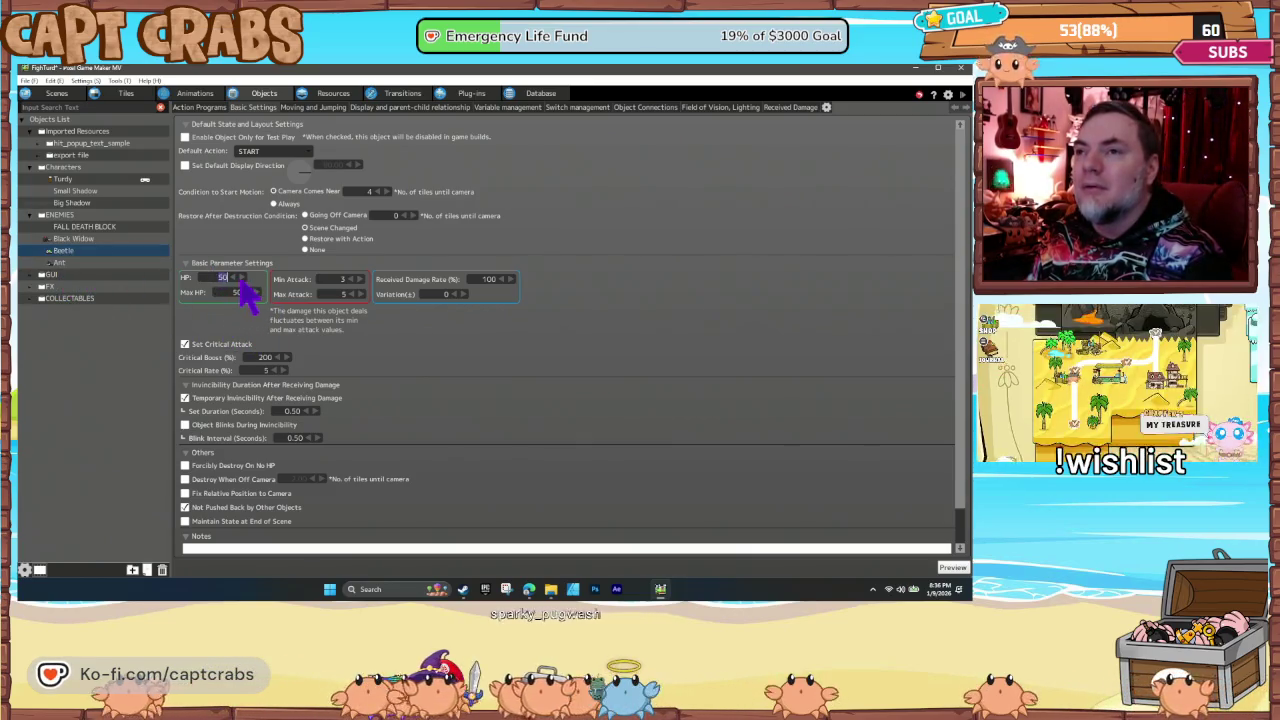
type("5")
left_click(82, 250)
left_click(78, 239)
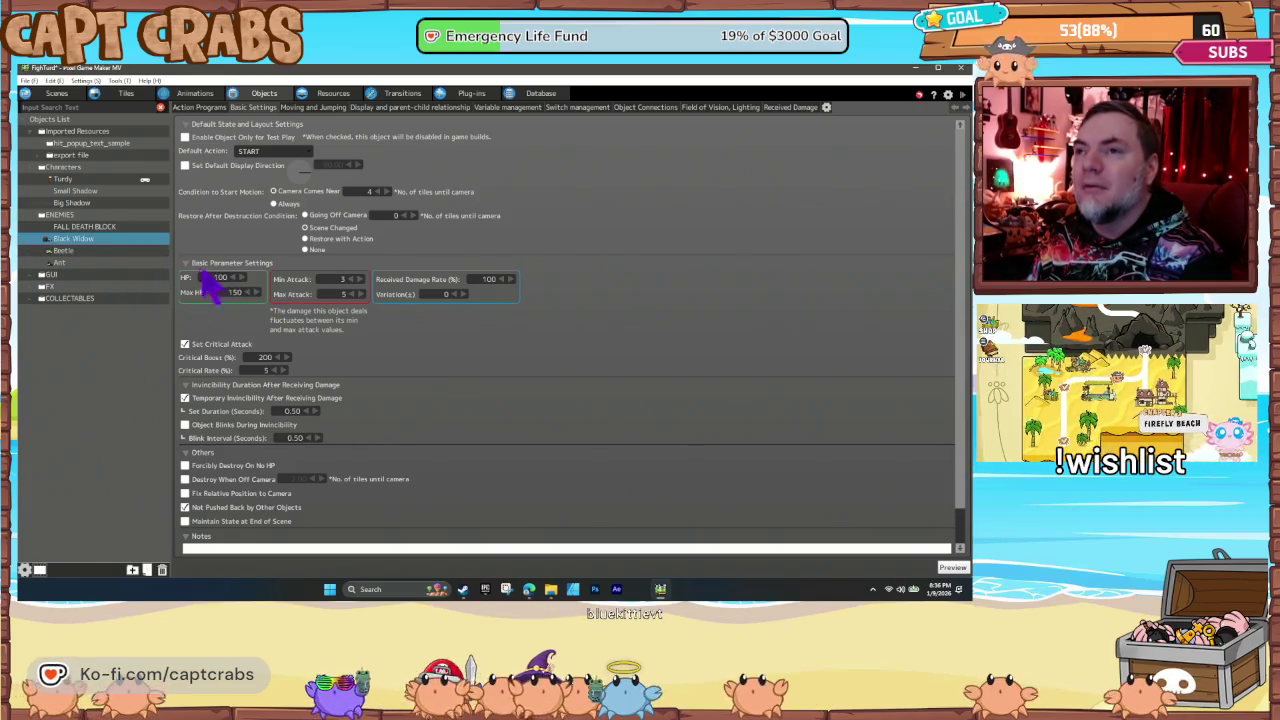
left_click(218, 277)
type("40")
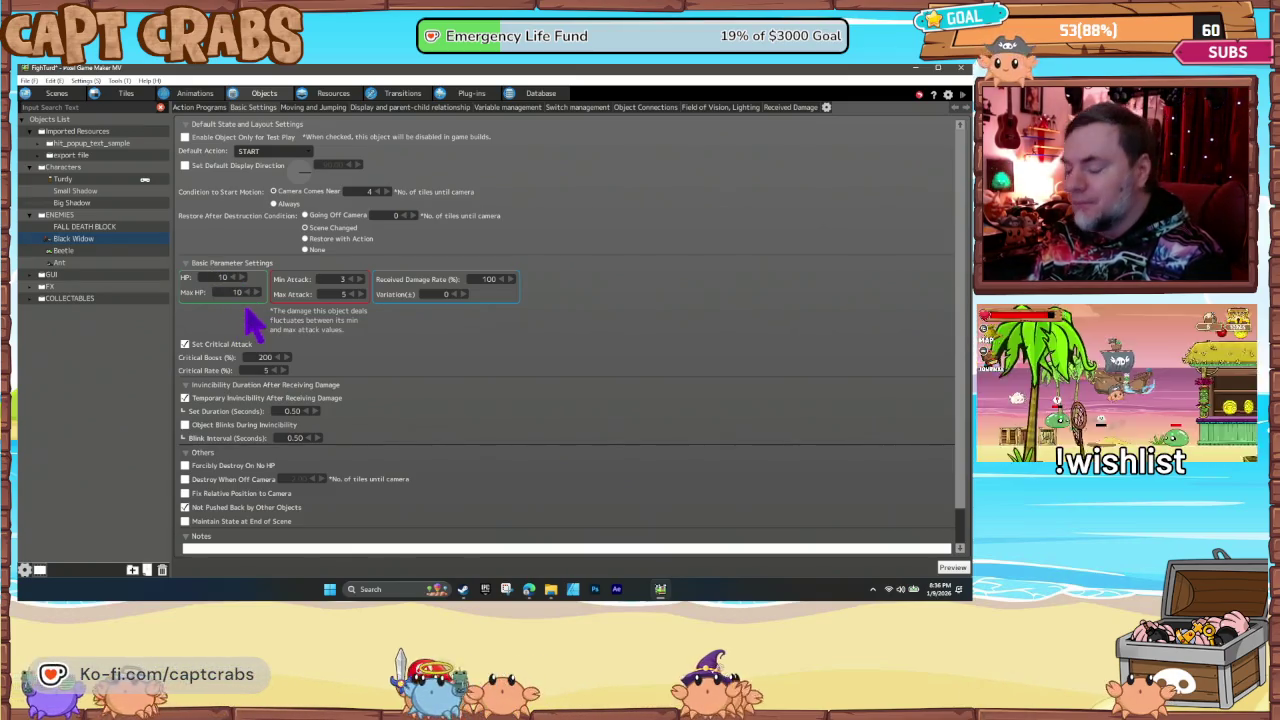
left_click(243, 296)
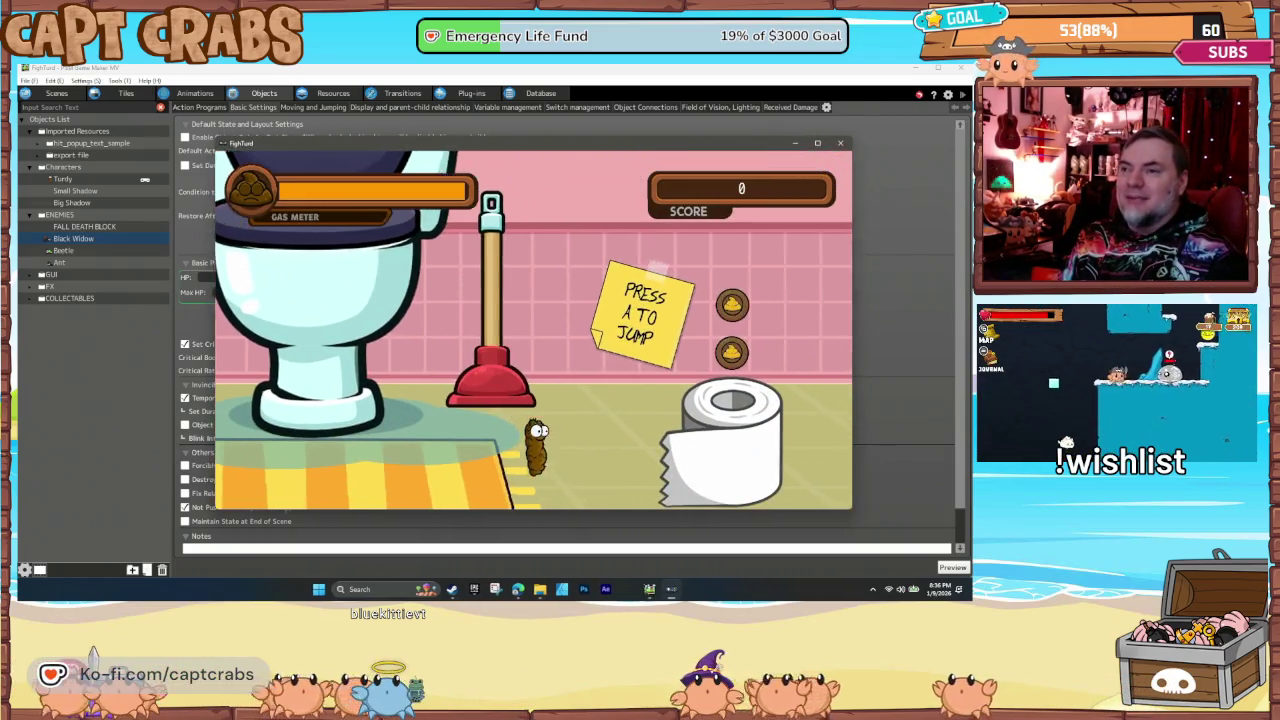
Step: Run right collecting the first coins, fart on the ant, and climb the stacked boxes
key("Right")
key("space")
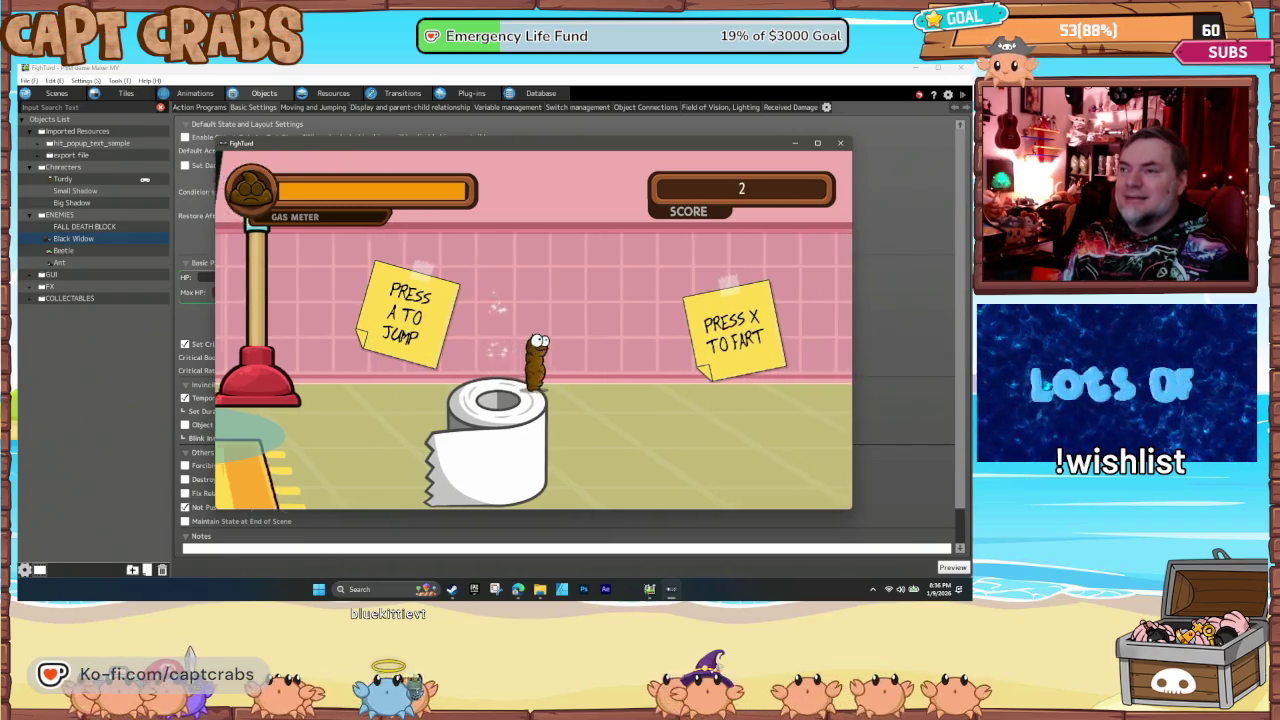
key("Right")
key("space")
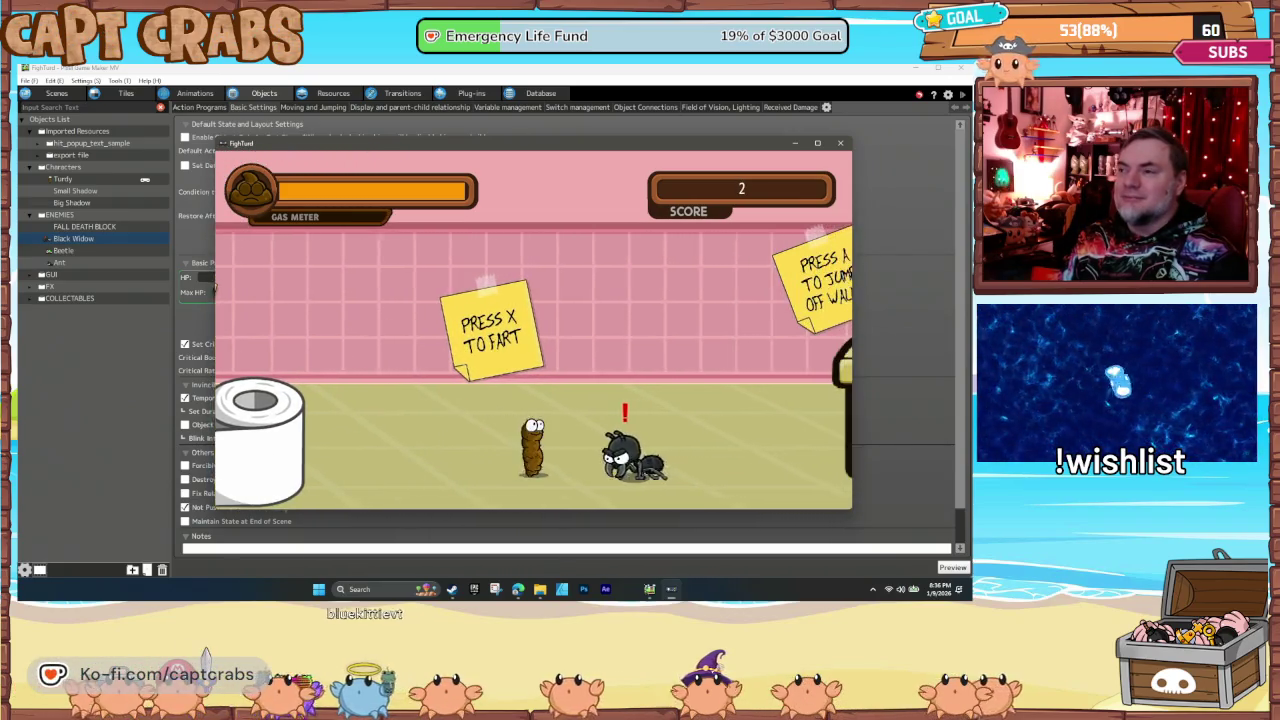
key("x")
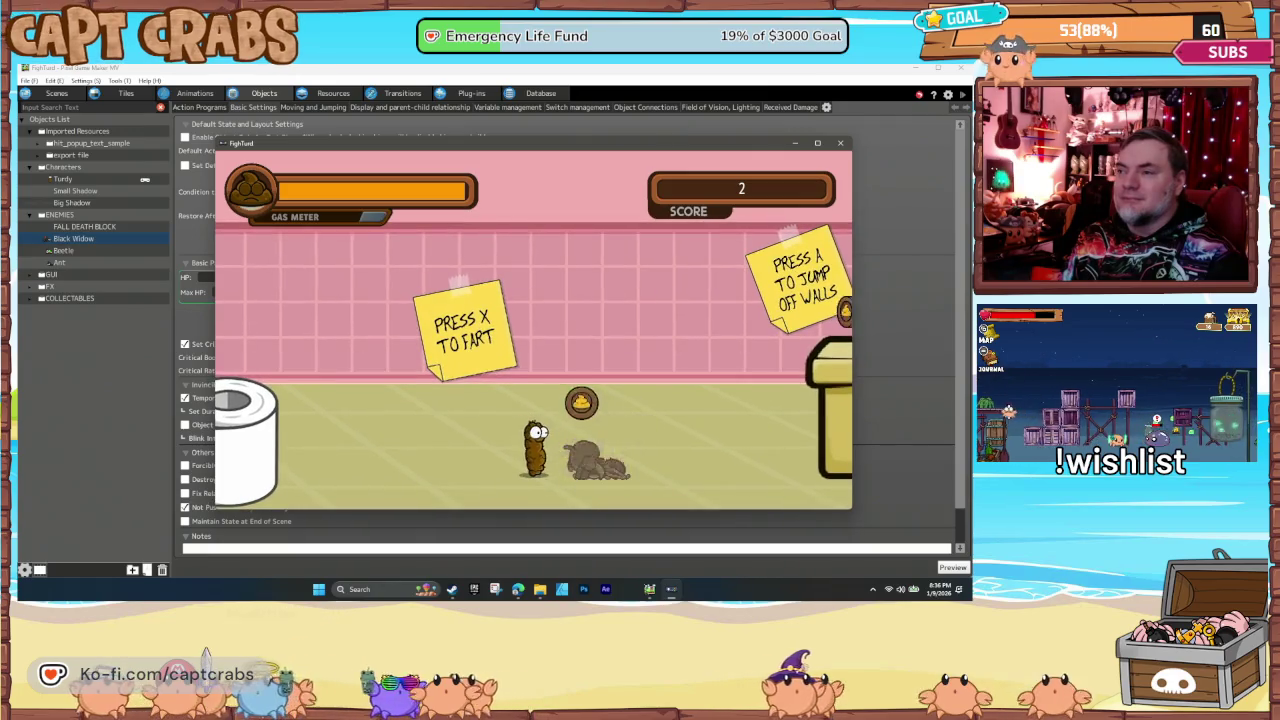
key("Right")
key("space")
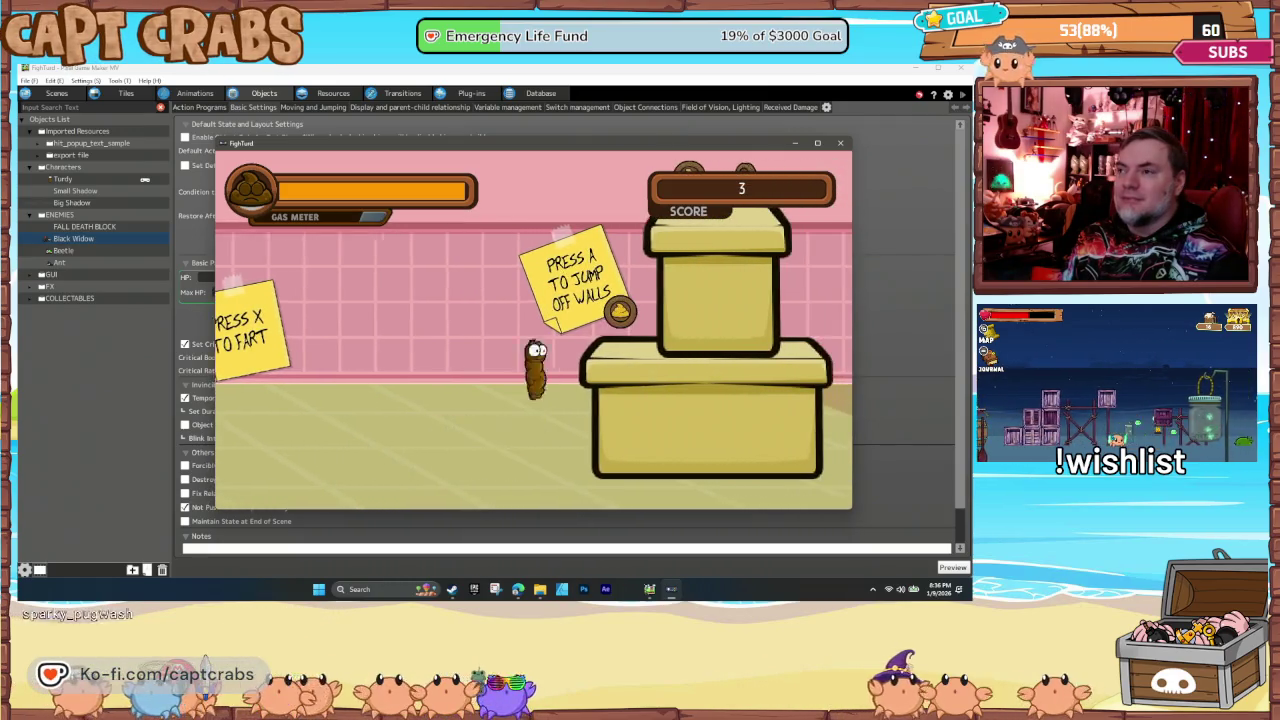
key("space")
key("Right")
key("space")
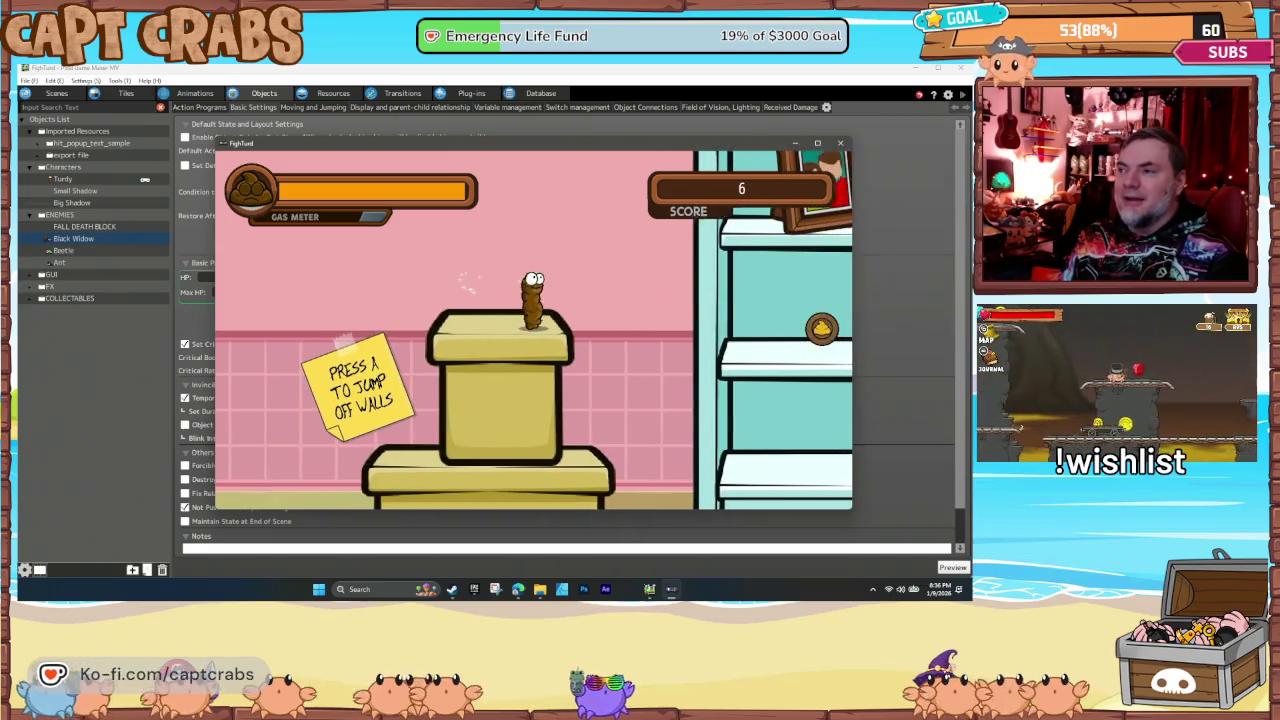
Step: Cross the shelves collecting coins, squash the ant, and jump onto the vase
key("Right")
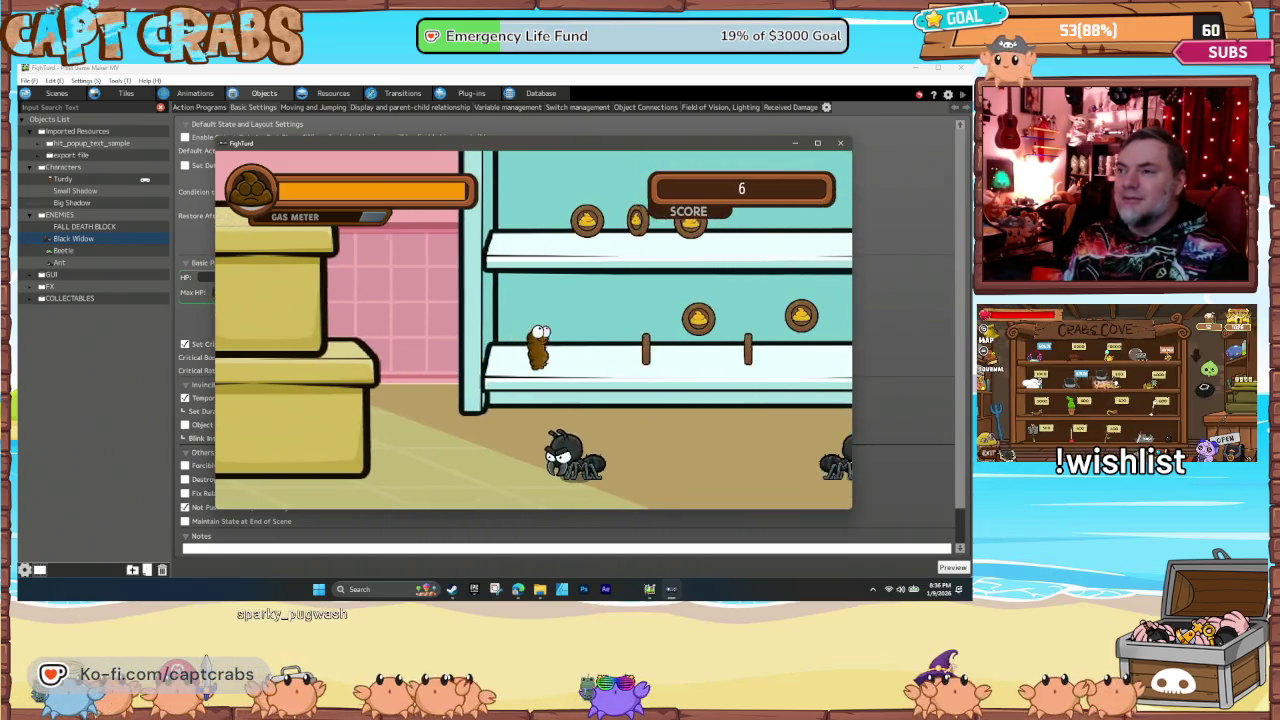
key("Right")
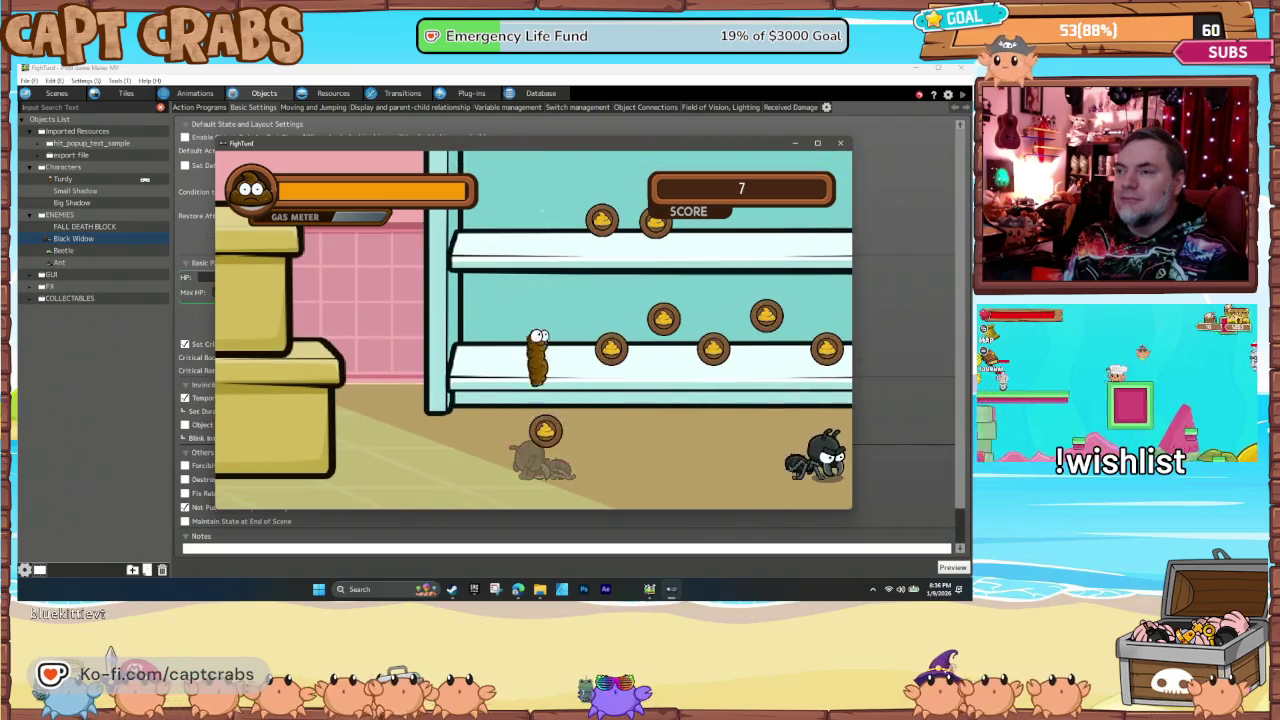
key("Right")
key("space")
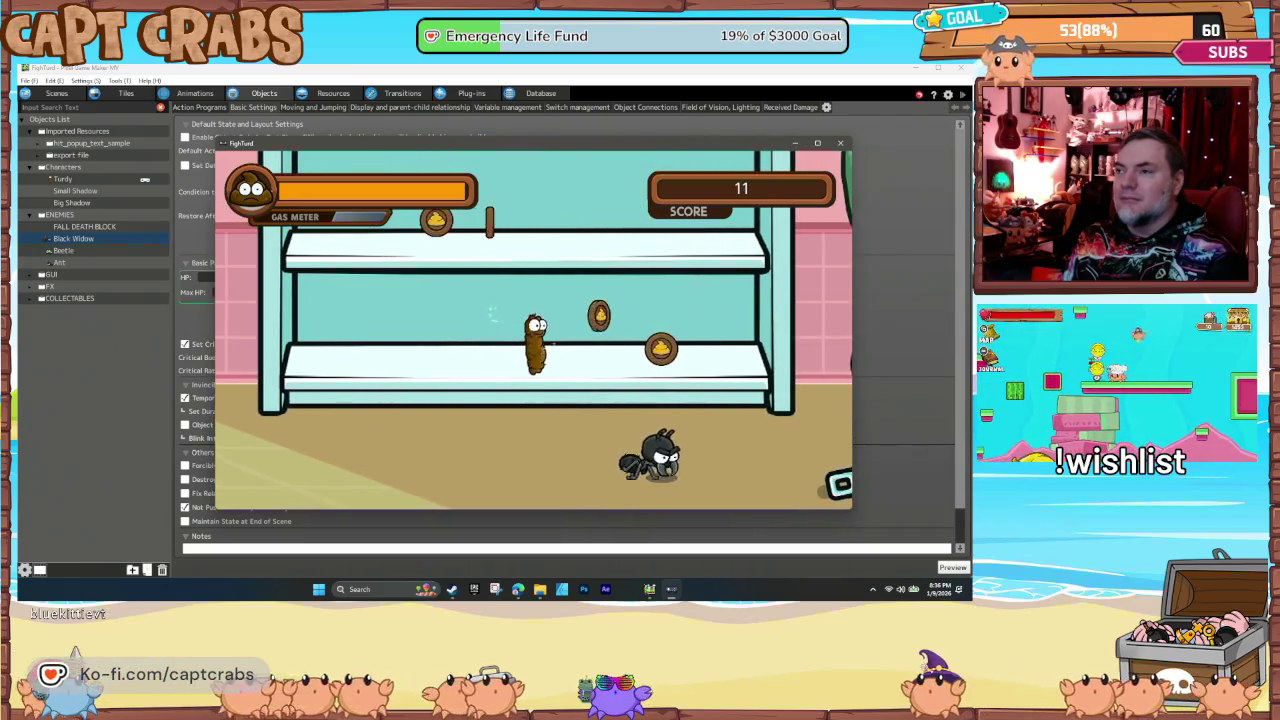
key("Down")
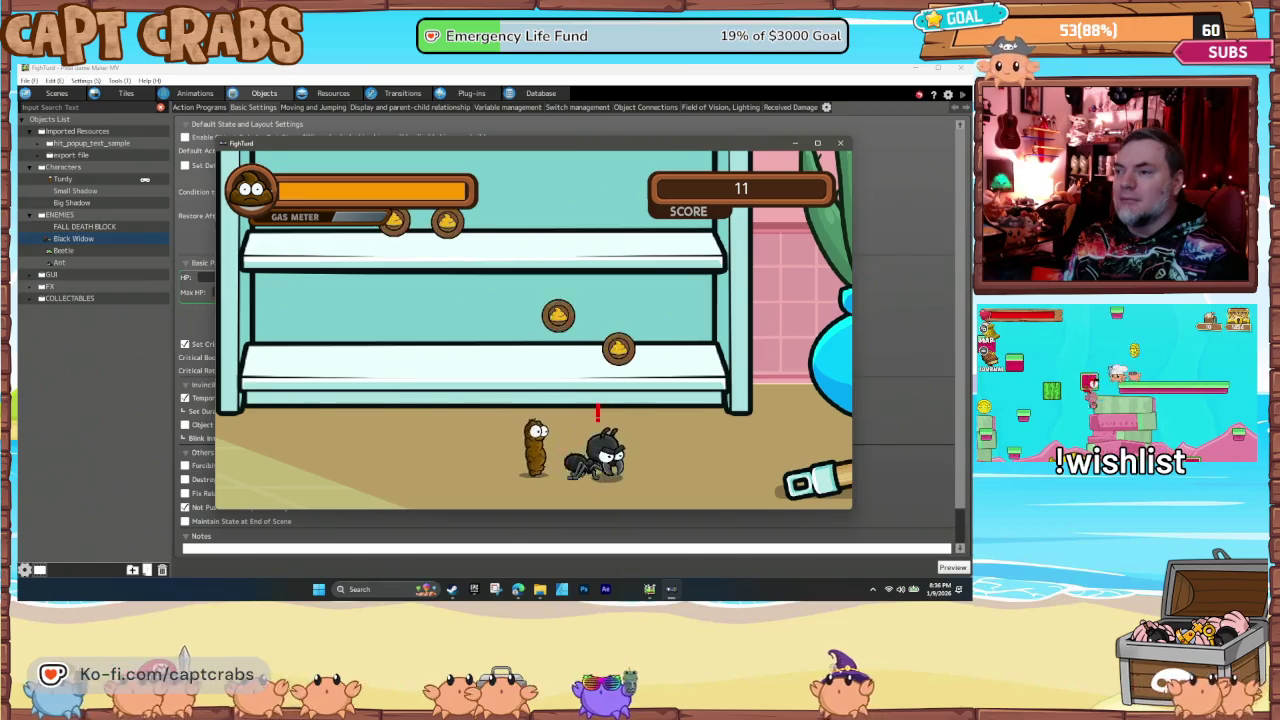
key("Right")
key("space")
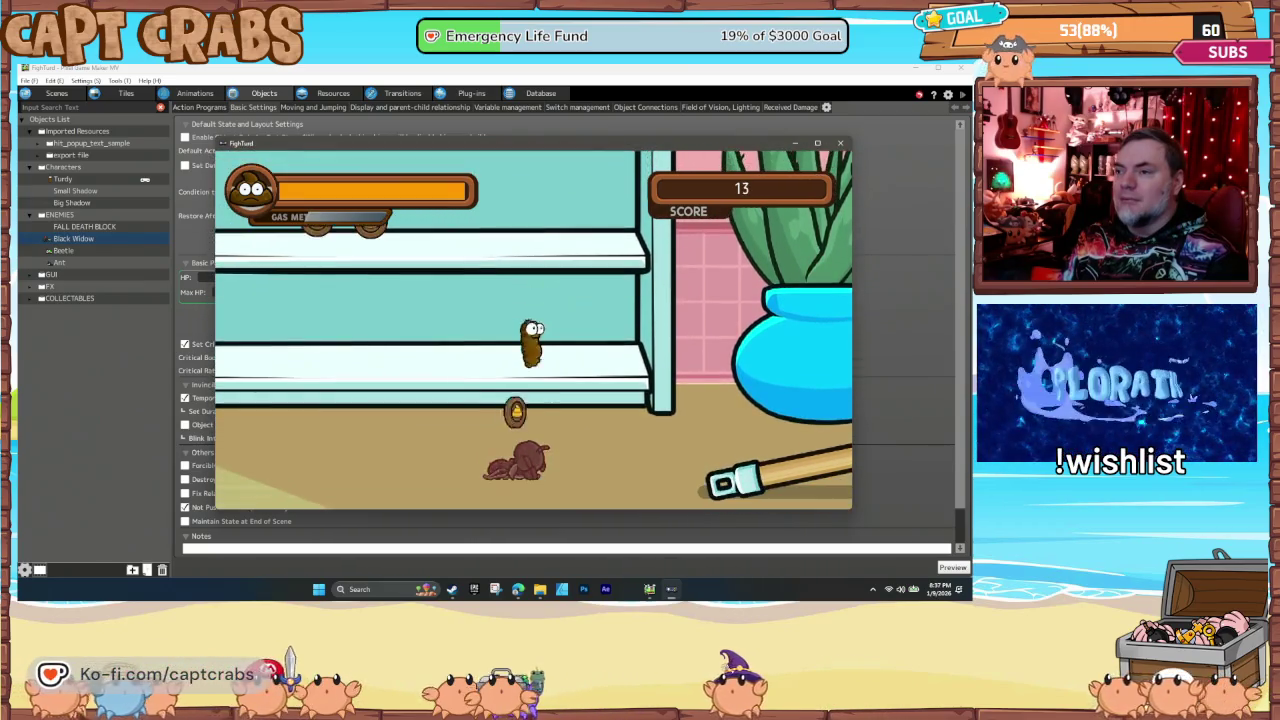
key("Down")
key("Right")
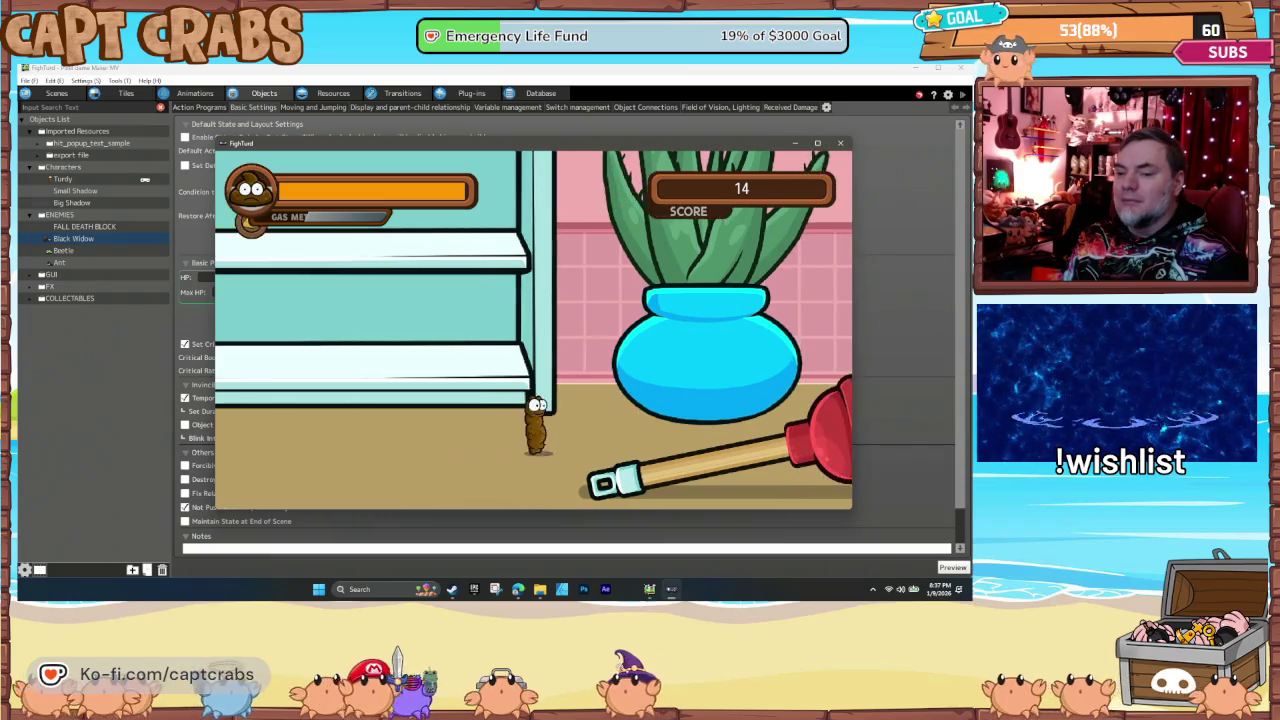
key("space")
Step: Grab the pipe coins, squash the black widow and ant, and exit the bedroom
key("Right")
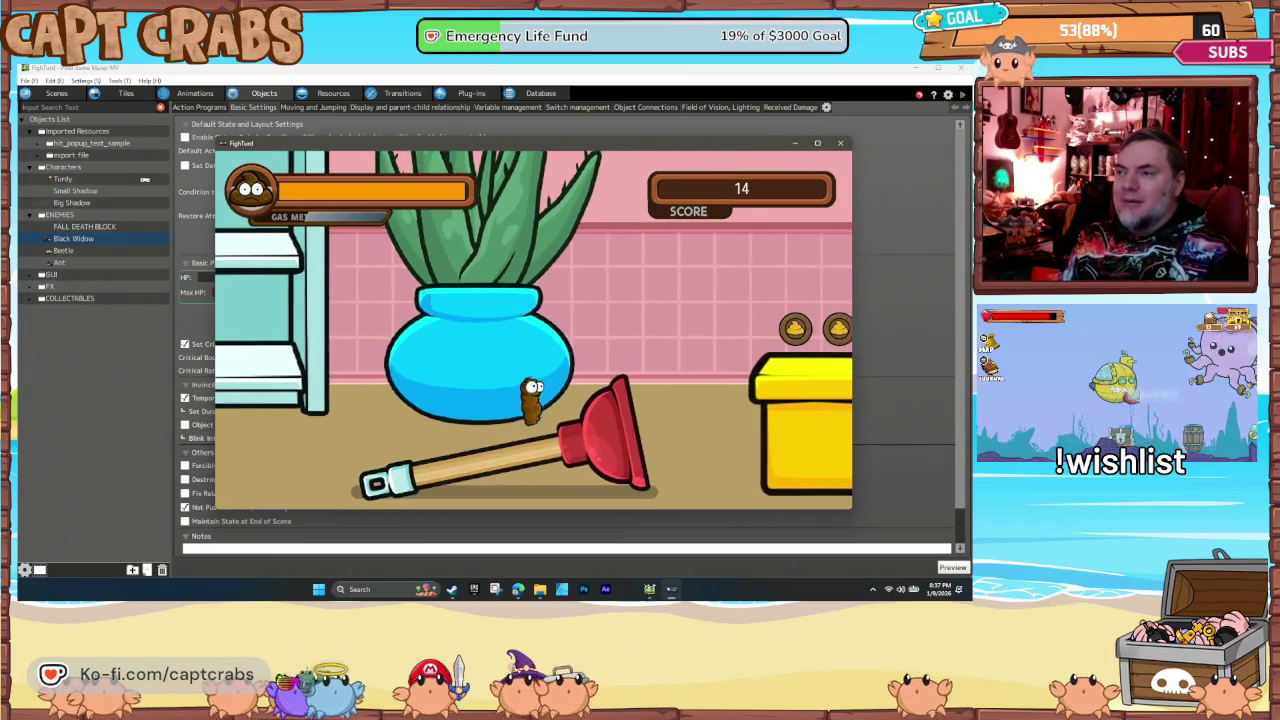
key("space")
key("Right")
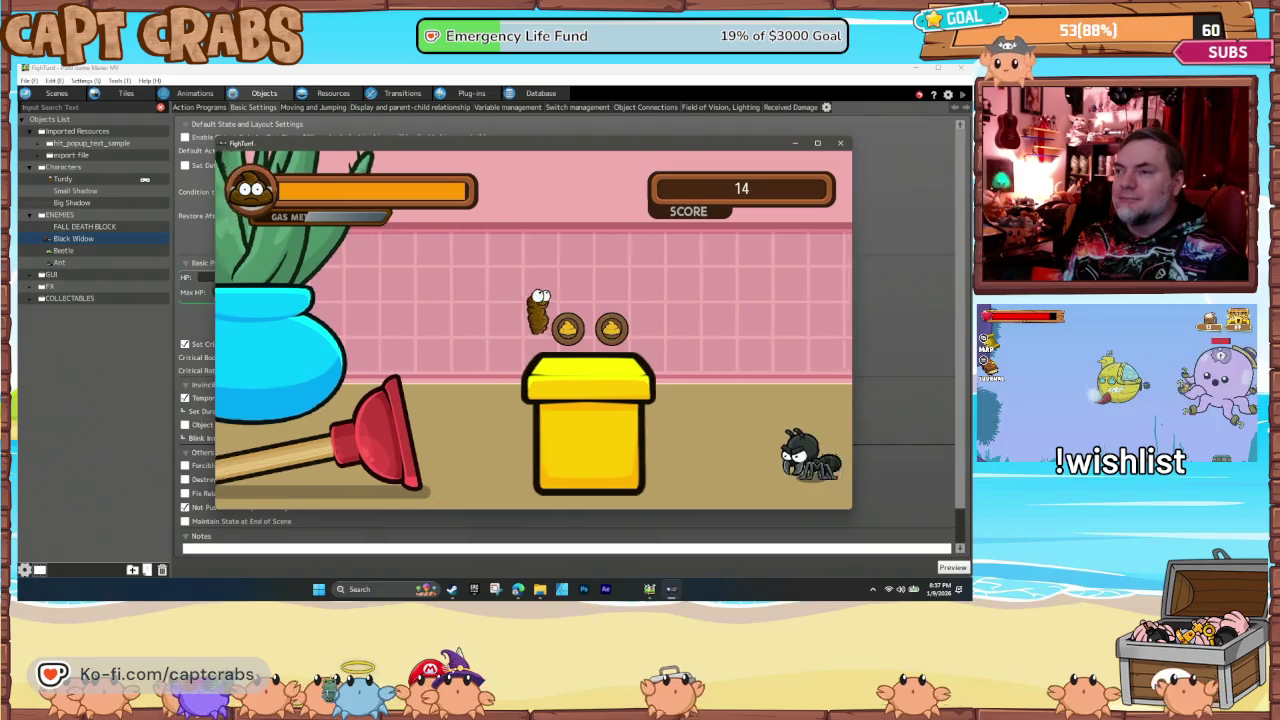
key("Right")
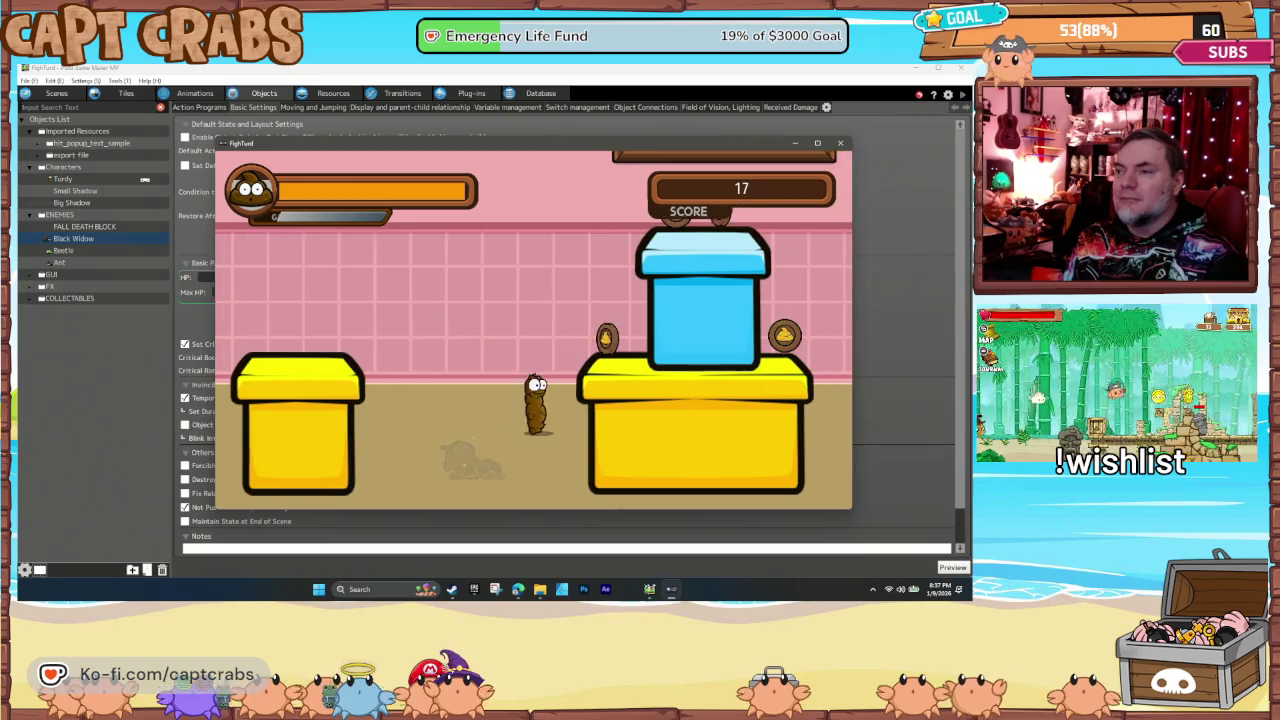
key("space")
key("Right")
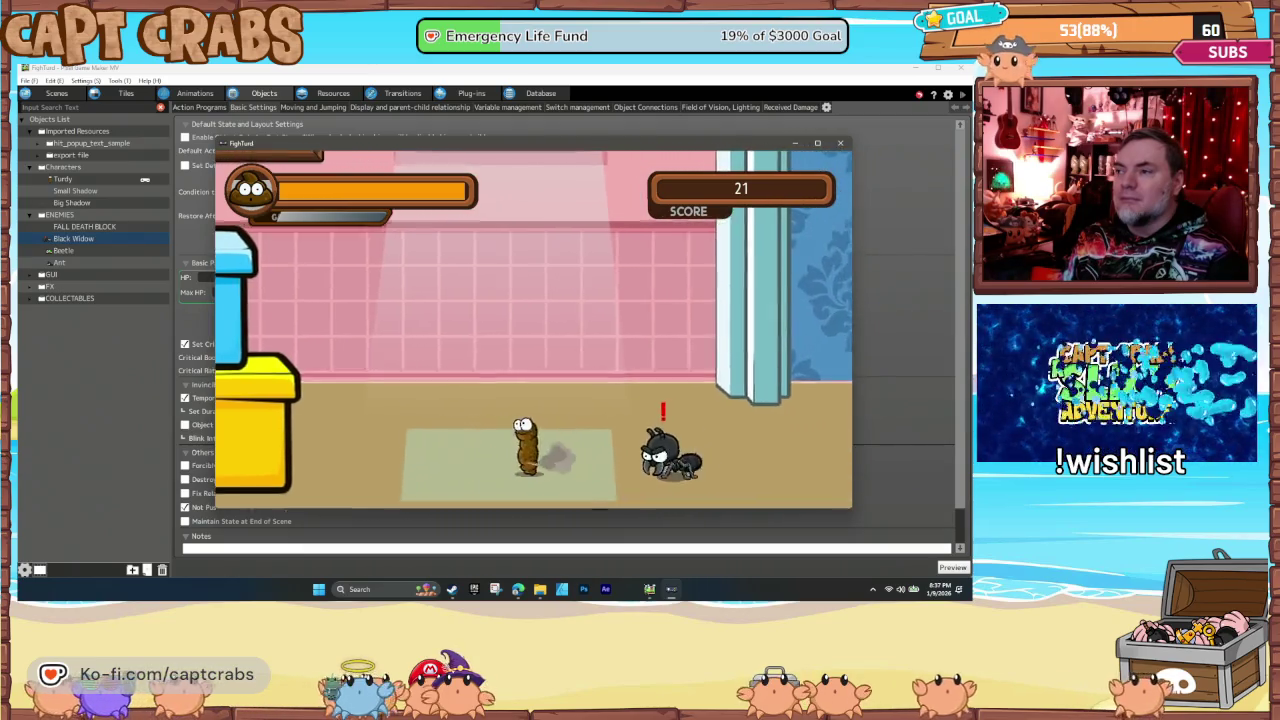
key("Right")
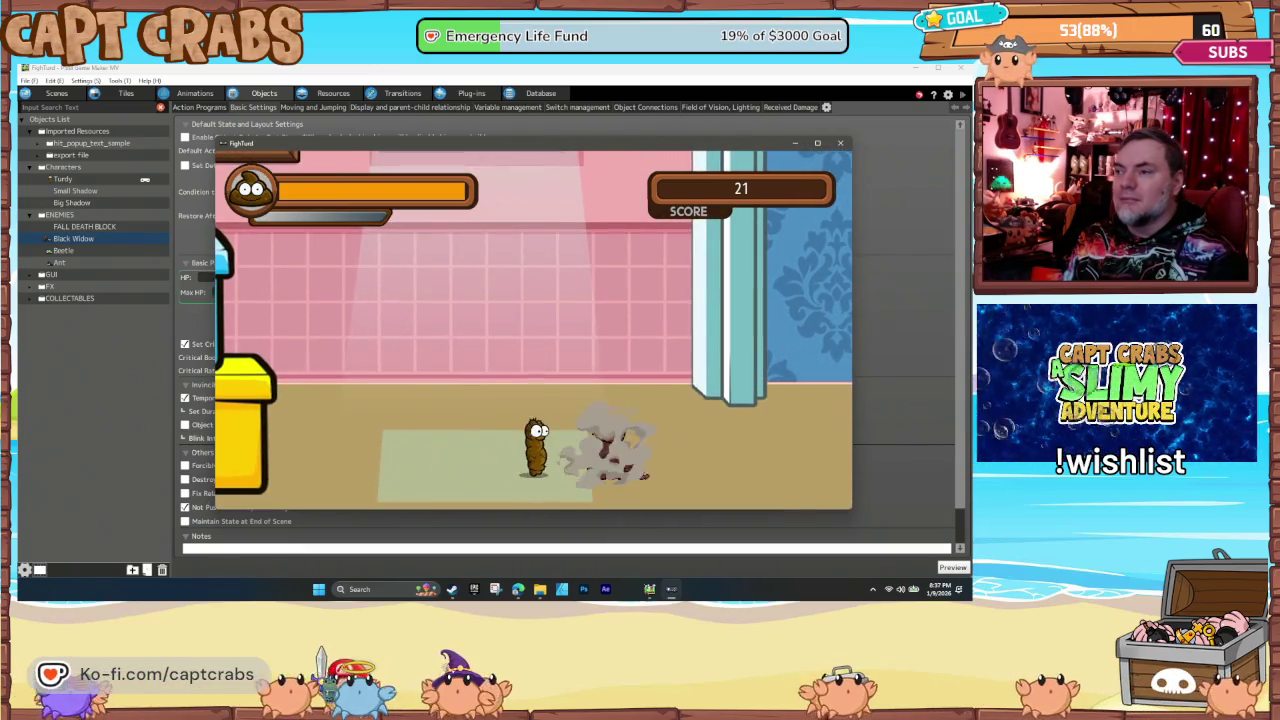
key("space")
key("Right")
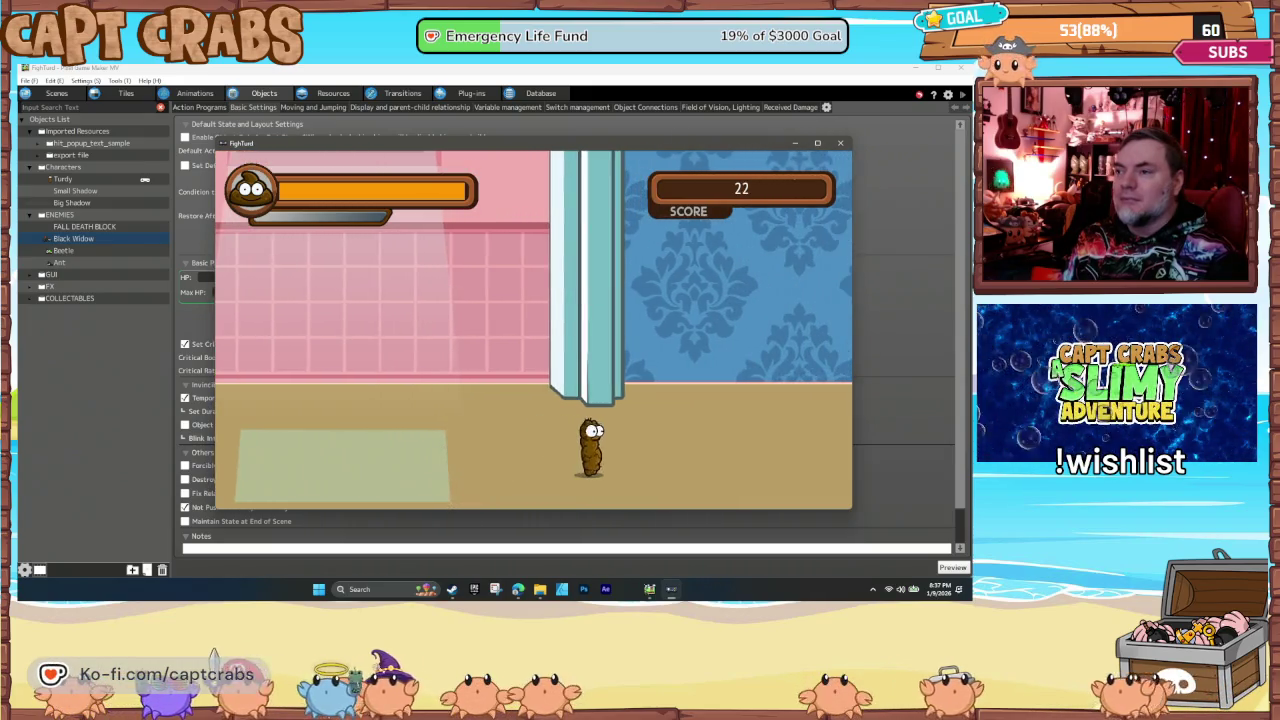
key("Right")
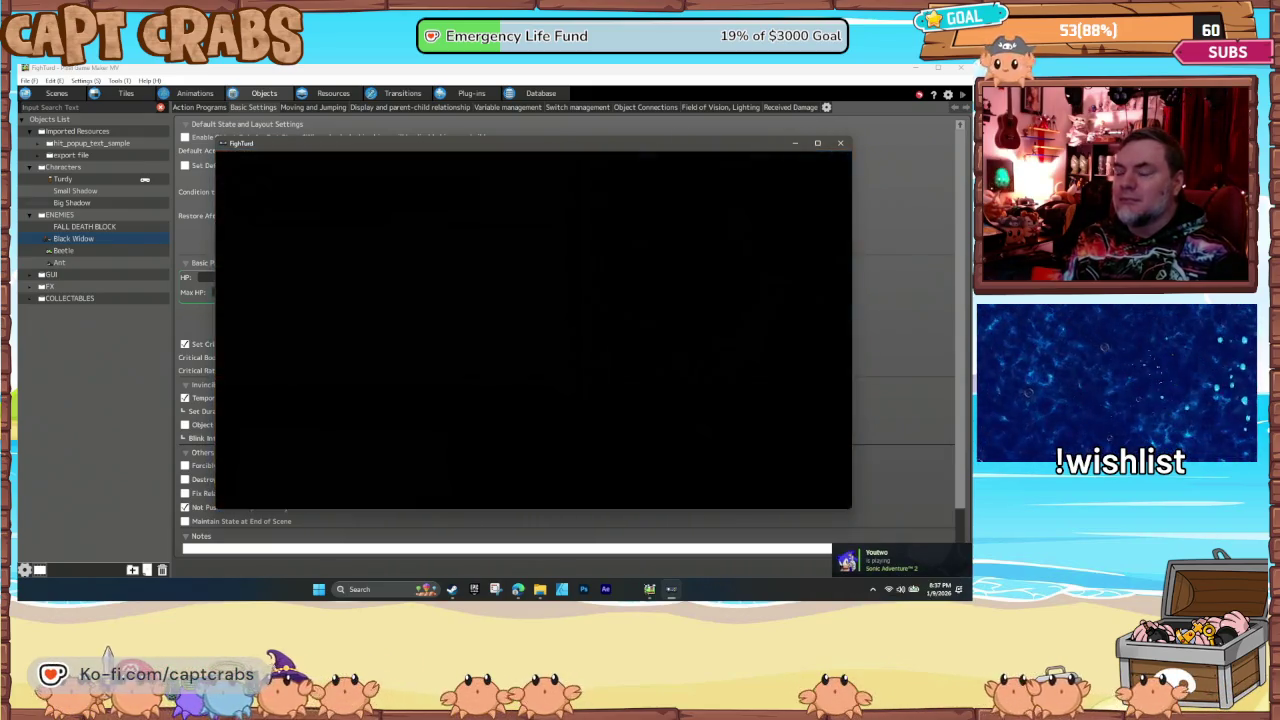
Step: Run past the potted plant, climb the sink and towels, and cross the window sill collecting coins
key("Right")
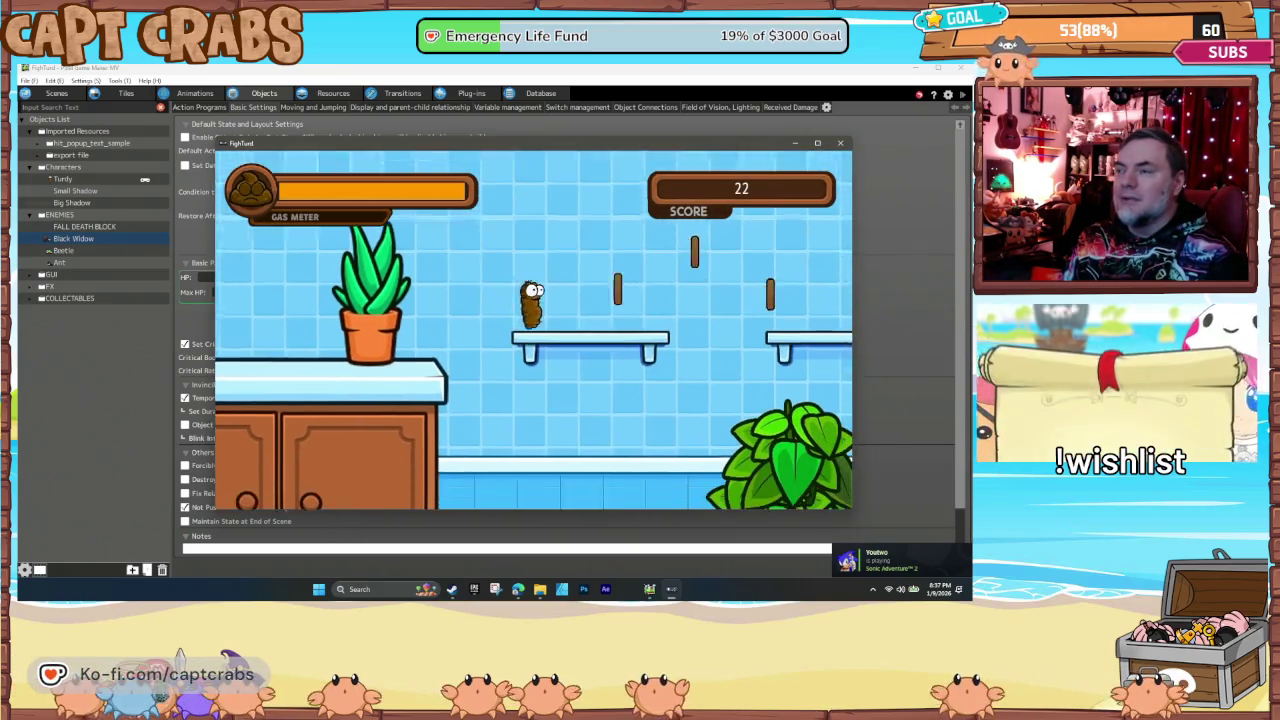
key("Right")
key("space")
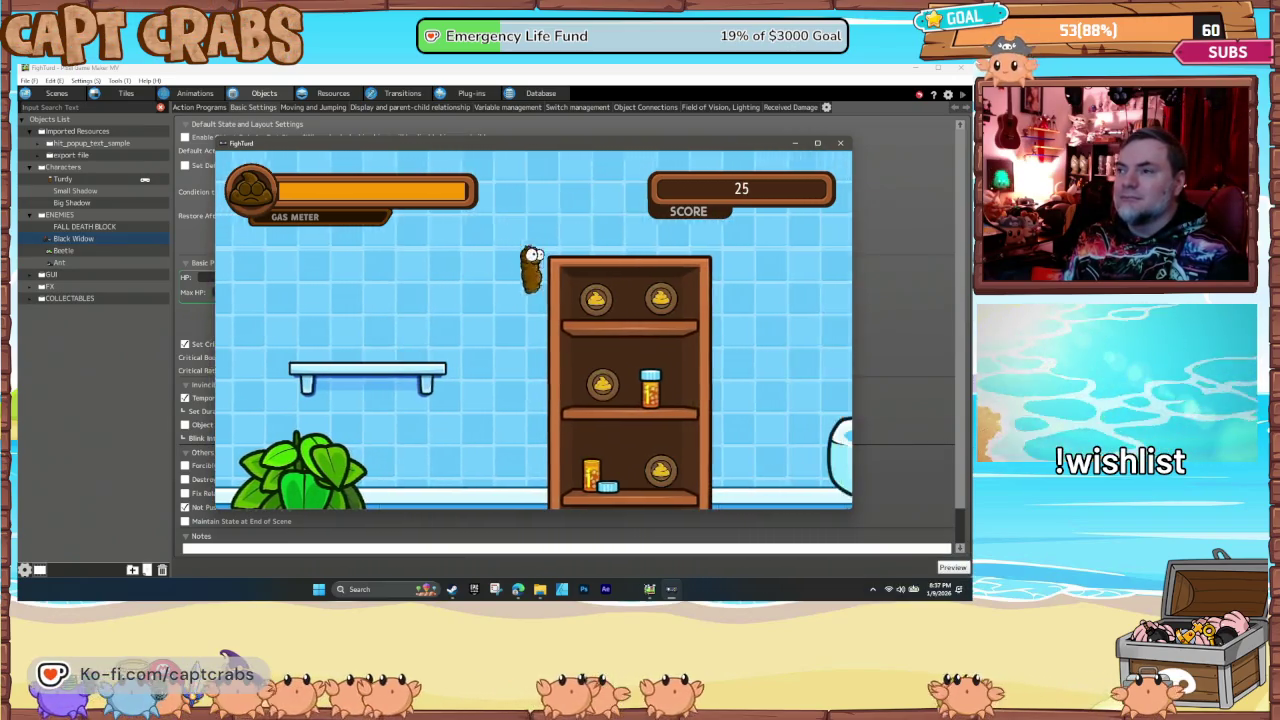
key("Right")
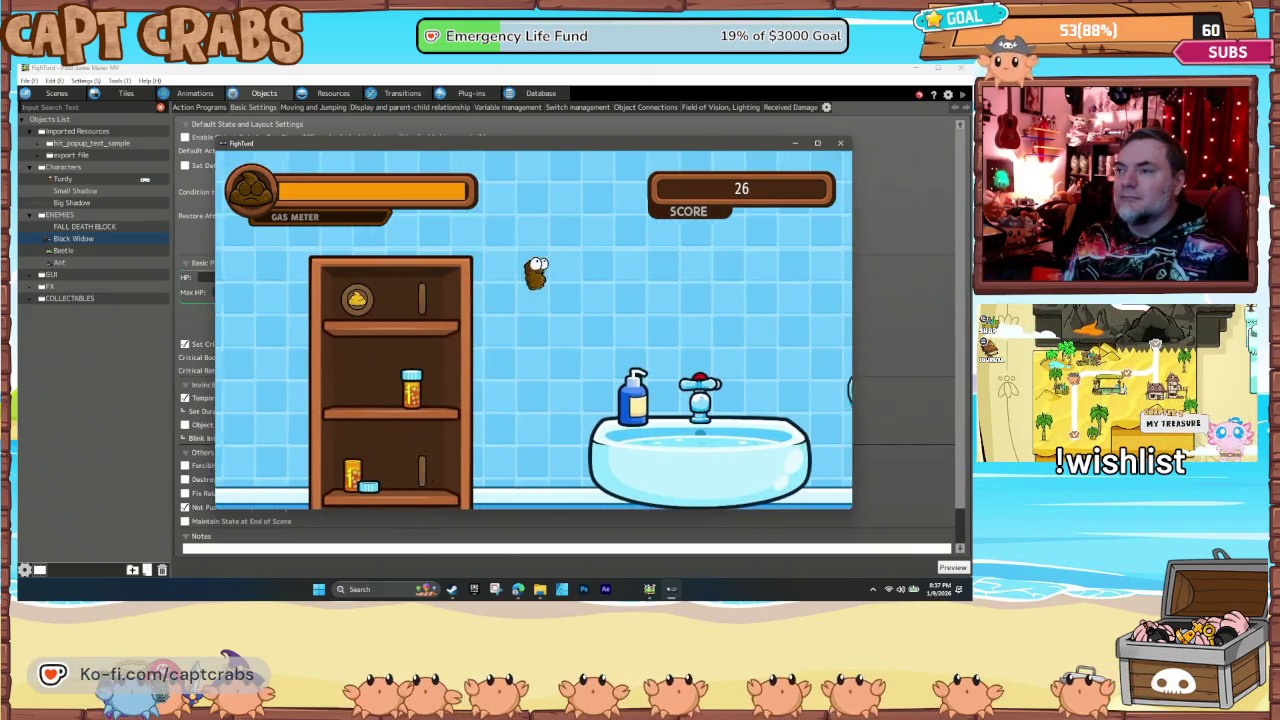
key("Right")
key("space")
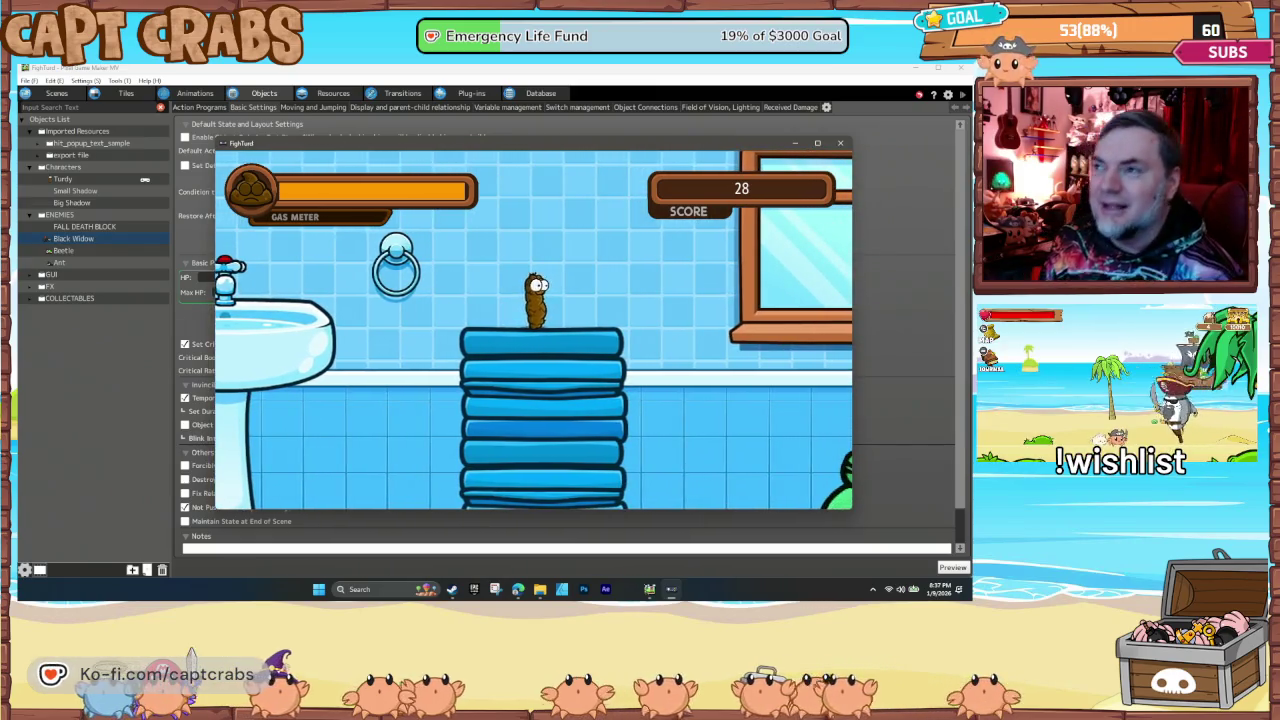
key("Right")
key("space")
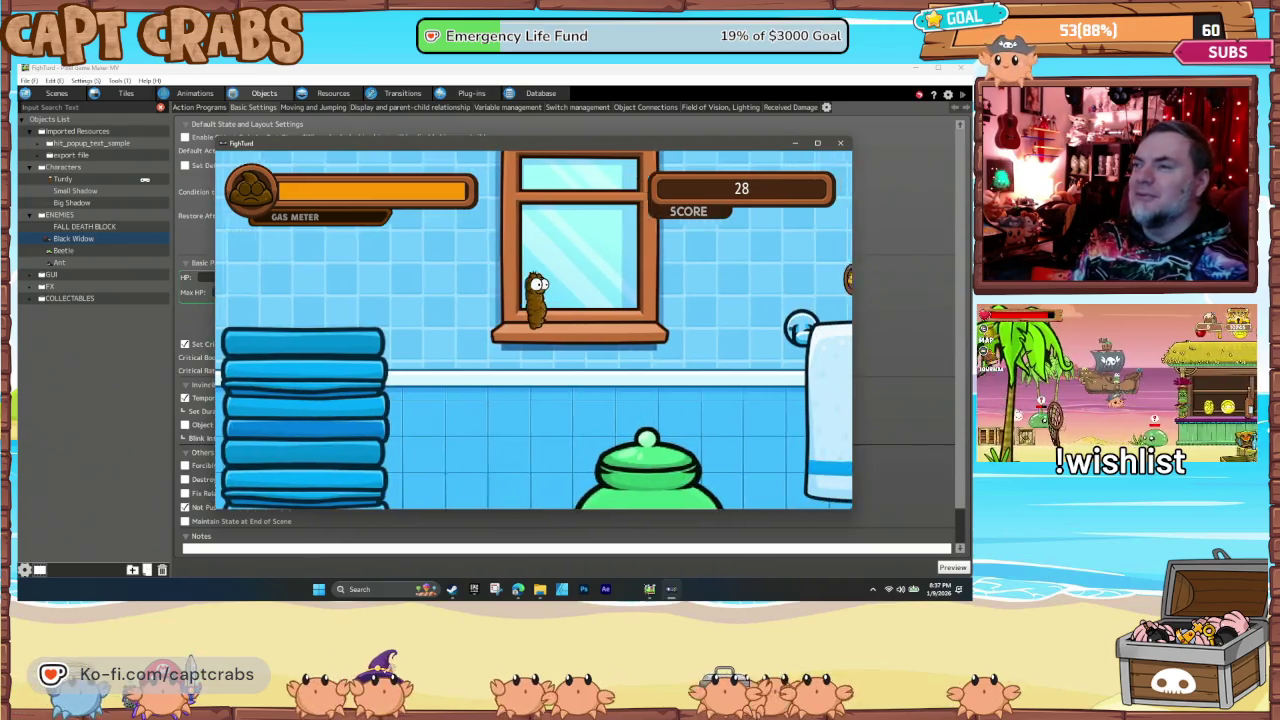
key("Right")
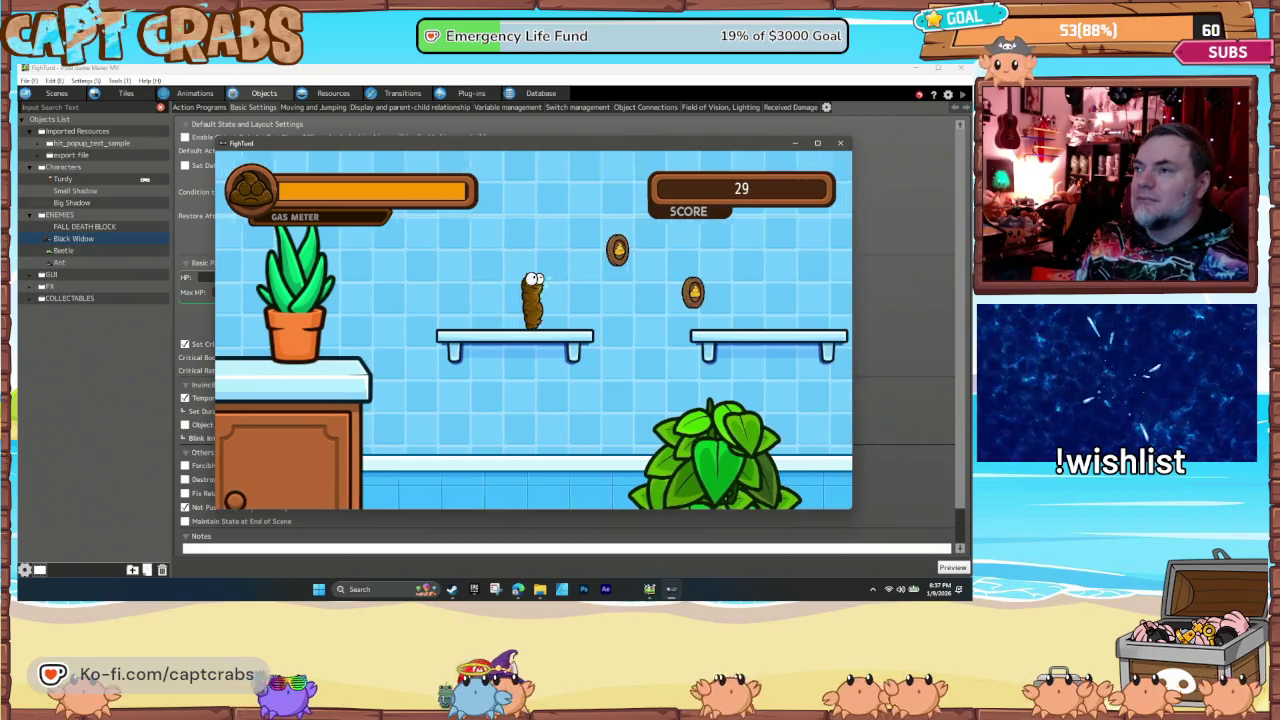
key("space")
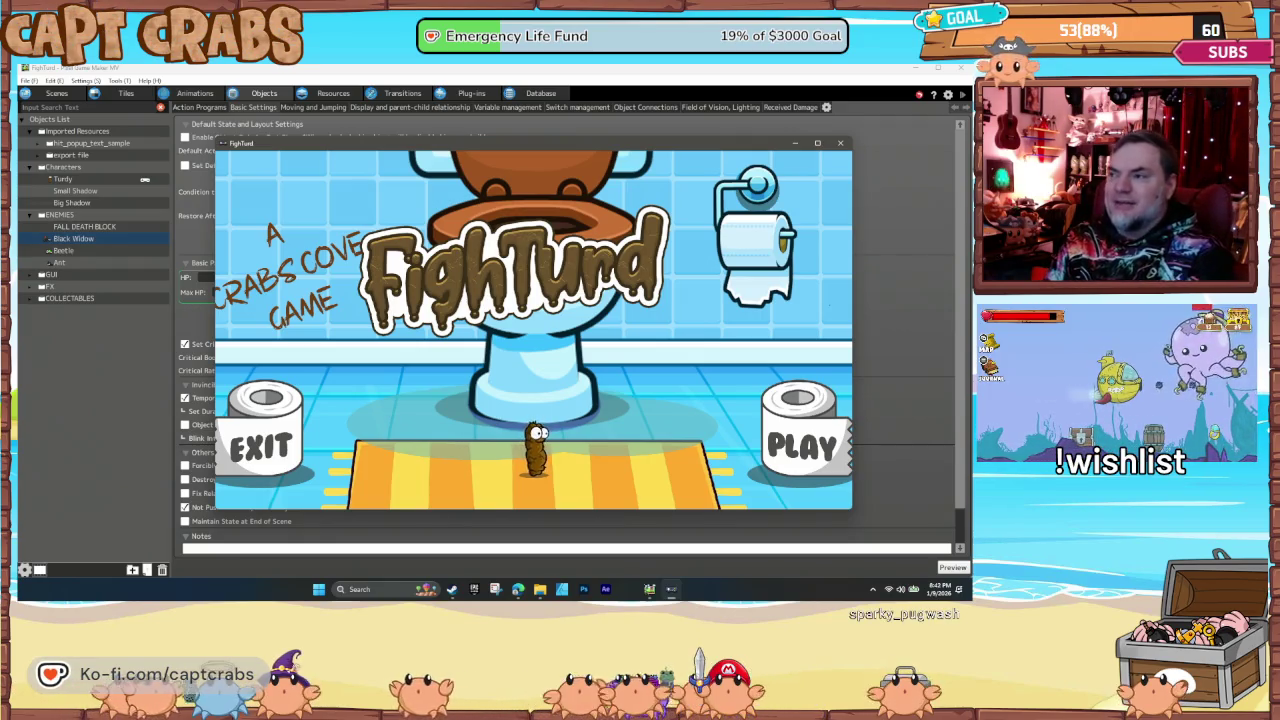
Step: Play from the PLAY roll until the score reaches 83, then close the test window
key("Right")
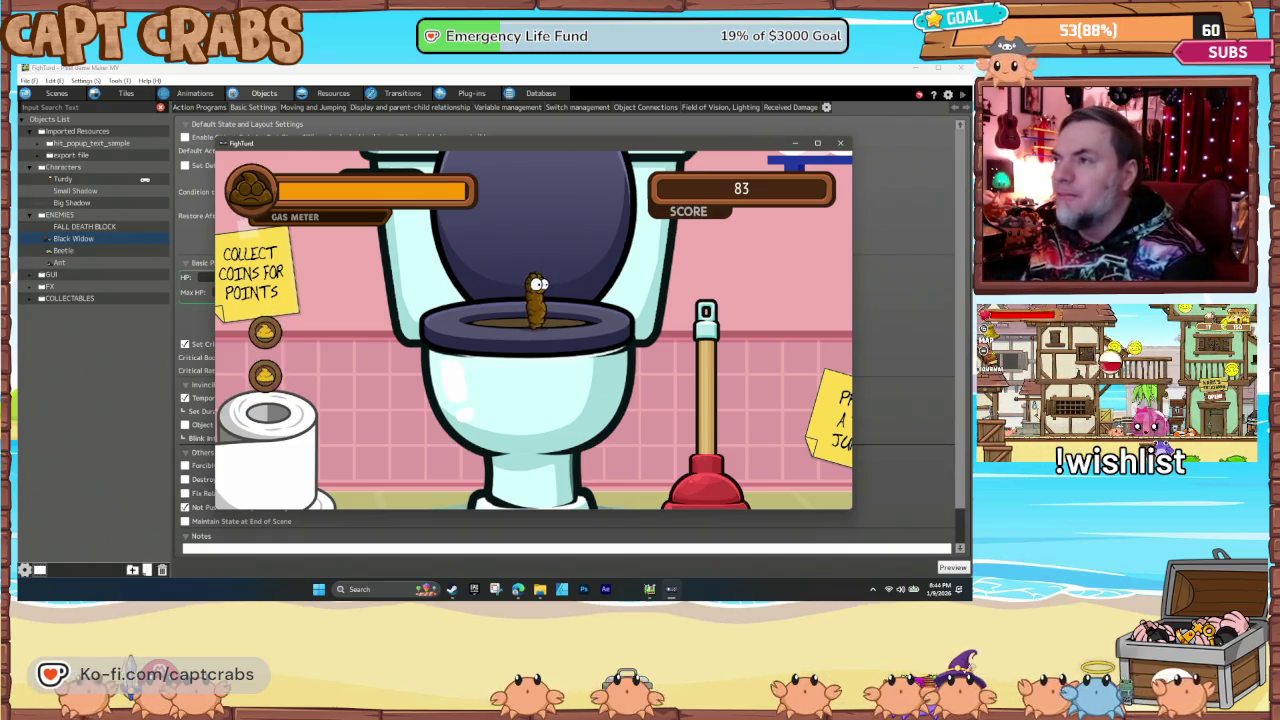
left_click(840, 143)
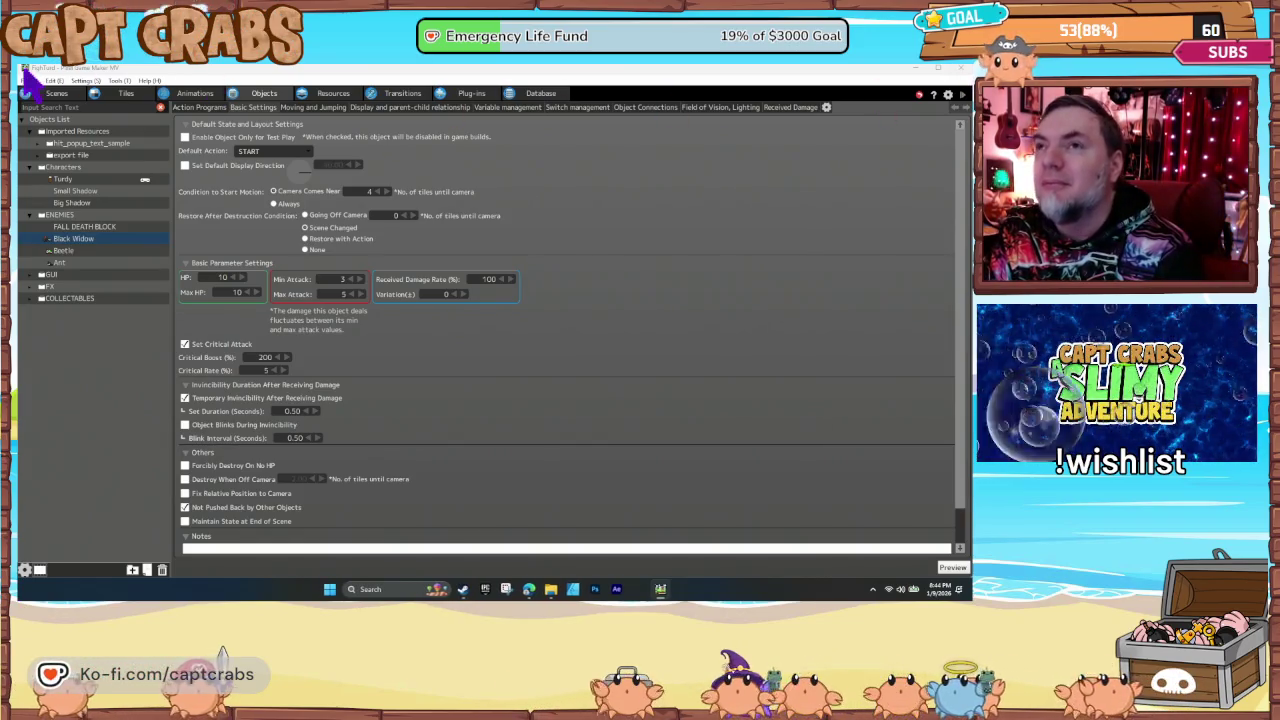
left_click(66, 96)
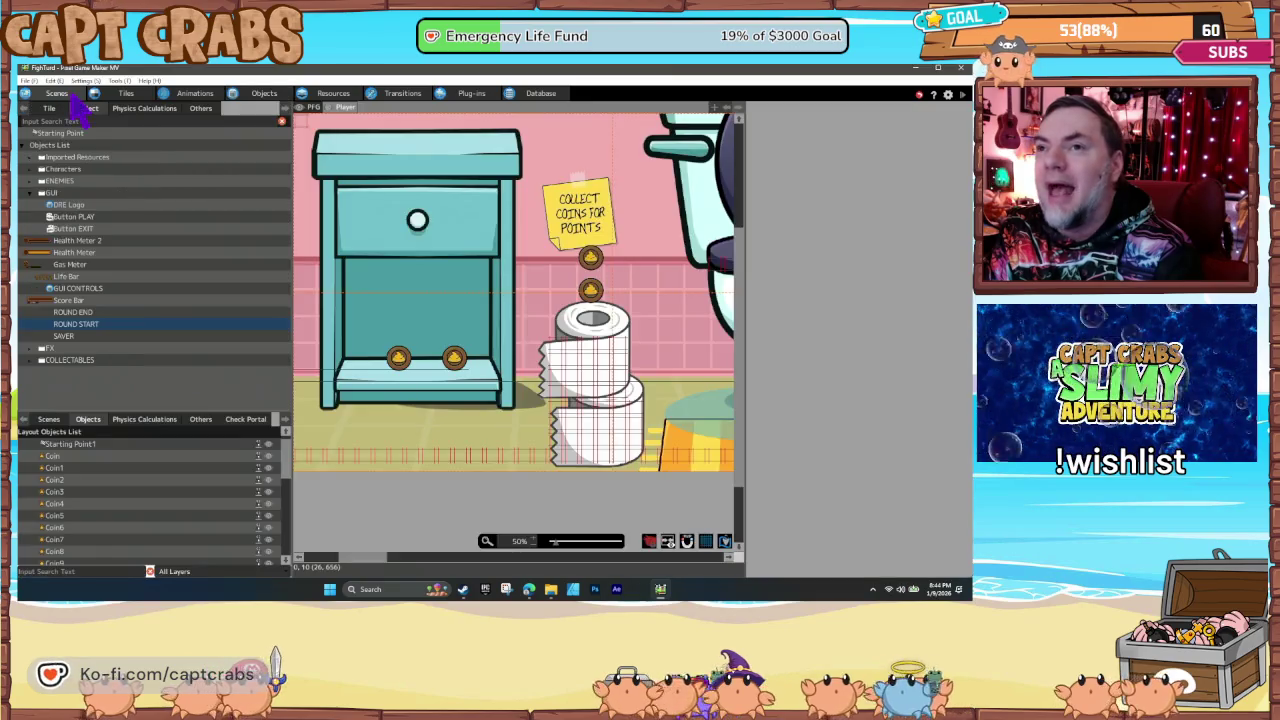
left_click(110, 337)
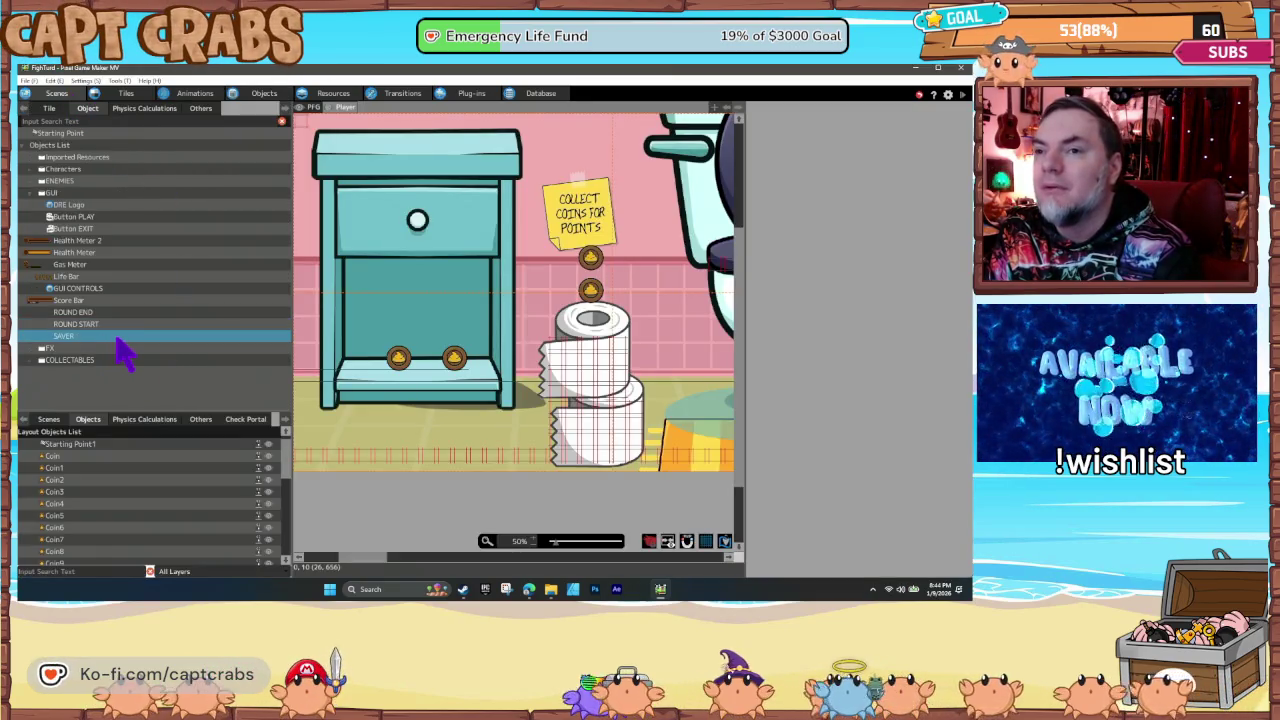
scroll(148, 545, "down", 5)
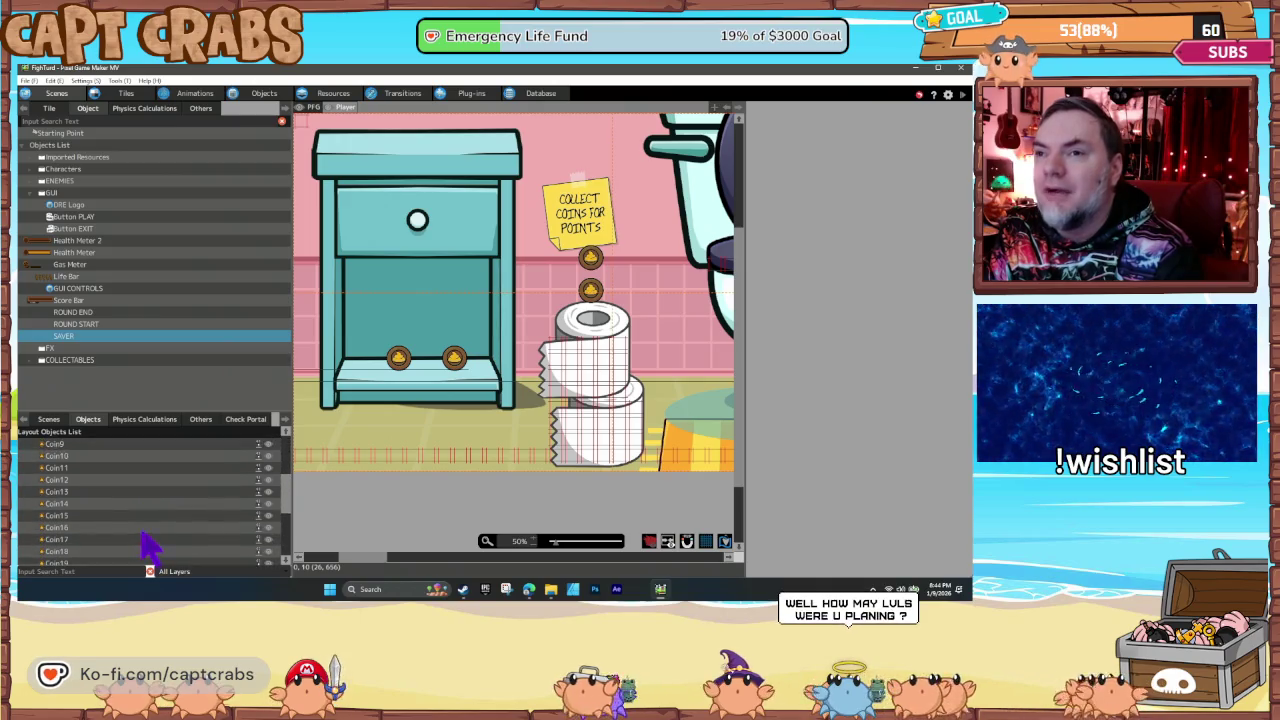
scroll(148, 545, "down", 5)
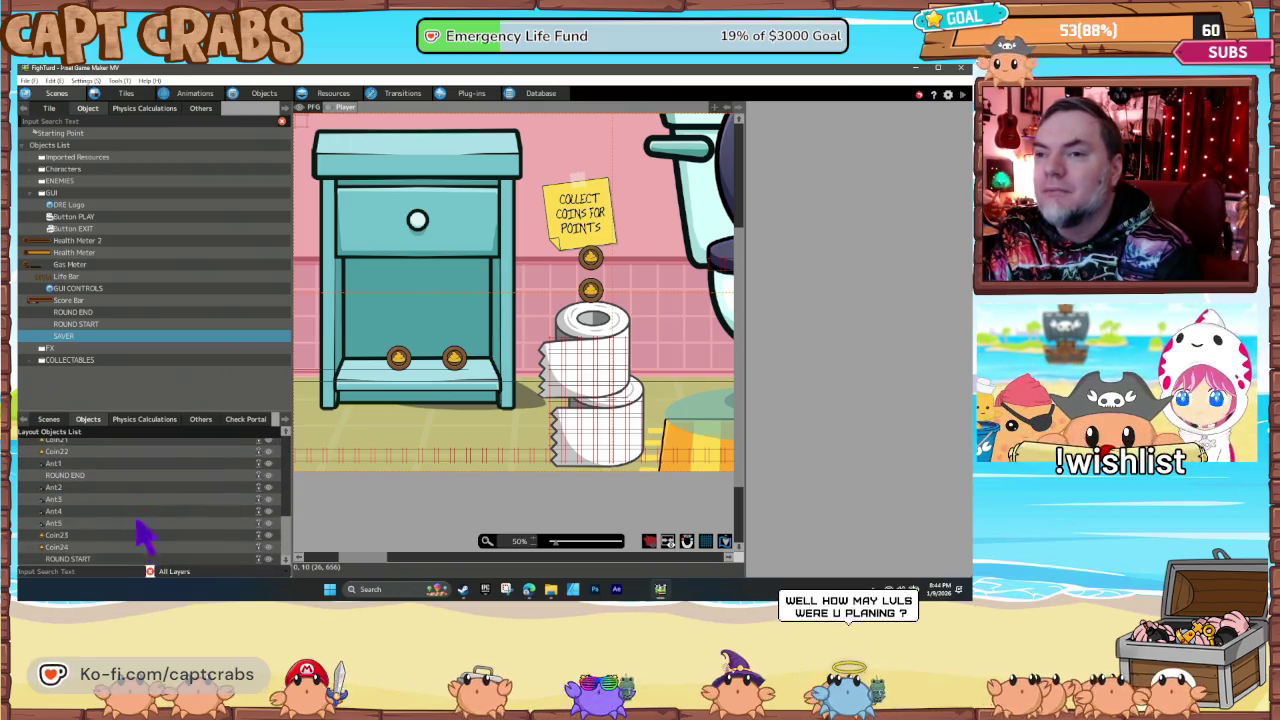
left_click(264, 93)
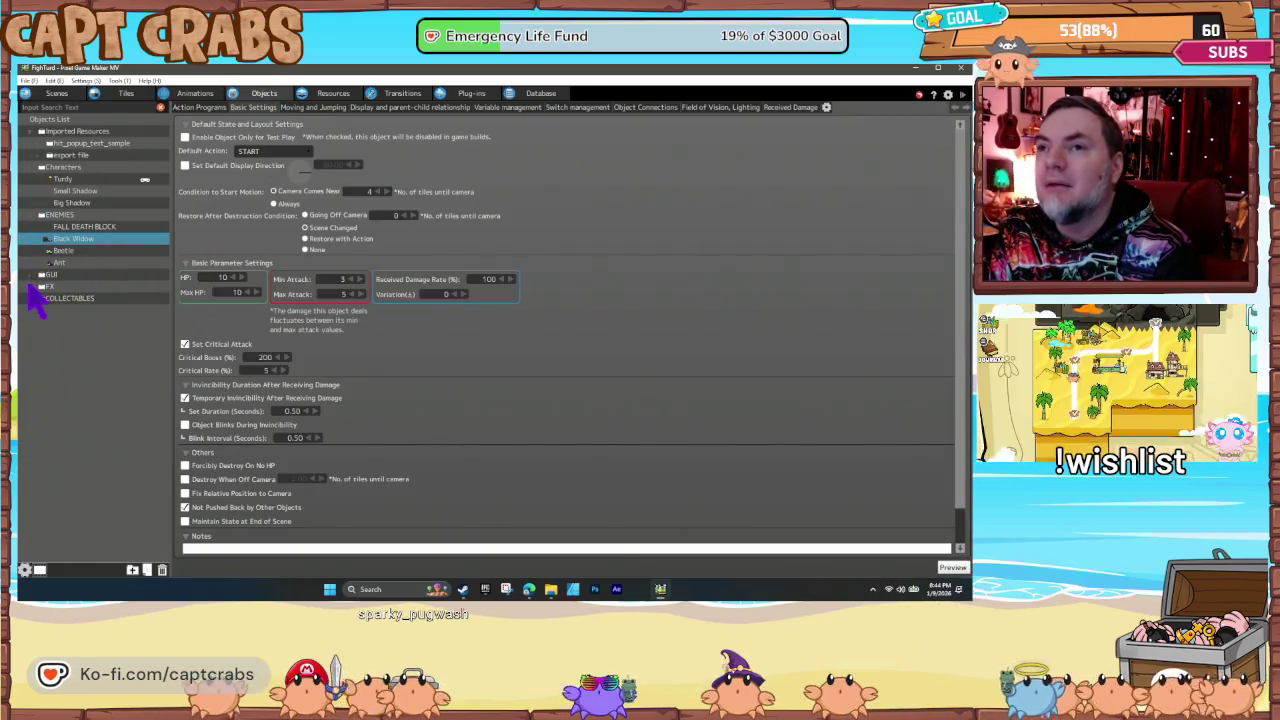
left_click(38, 275)
left_click(84, 420)
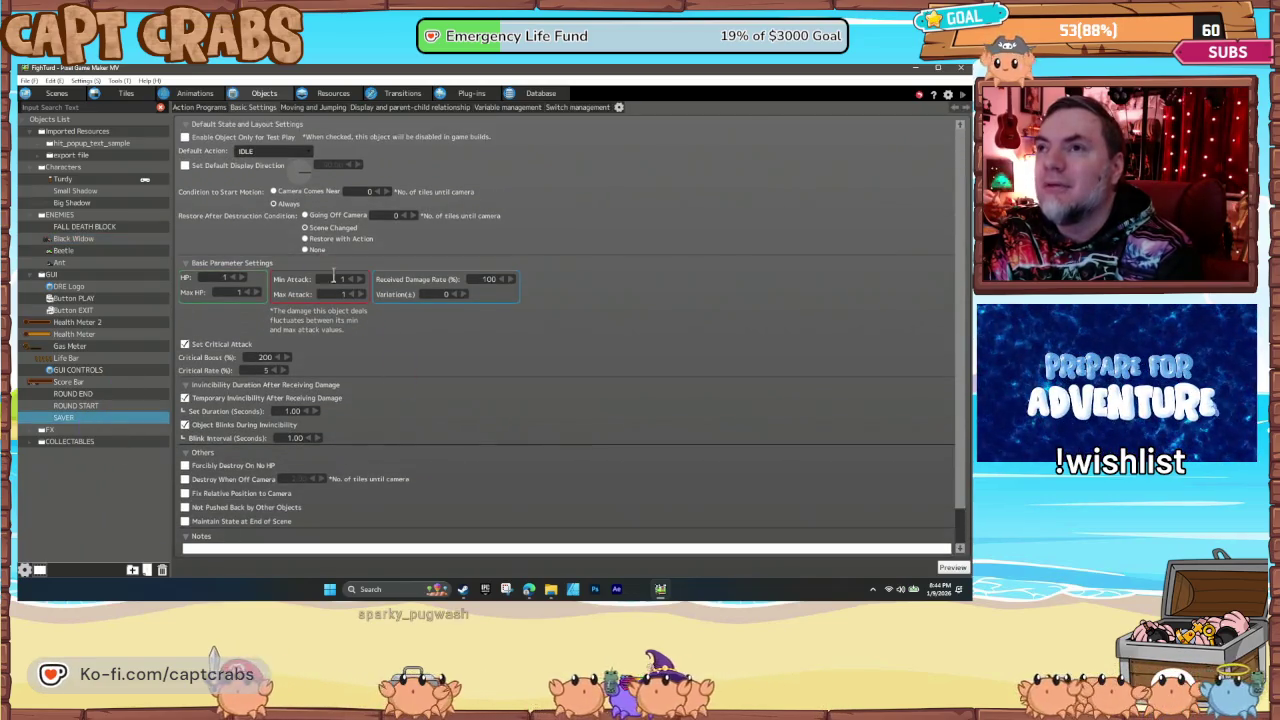
left_click(208, 108)
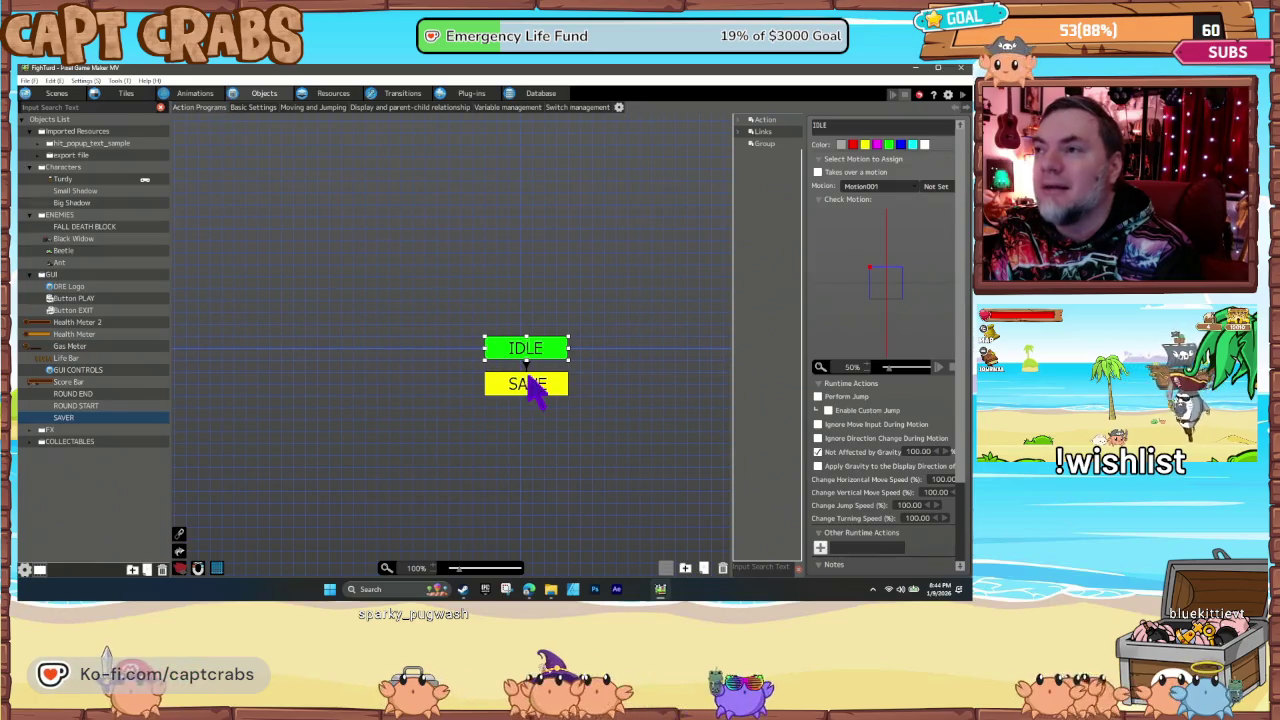
left_click(535, 390)
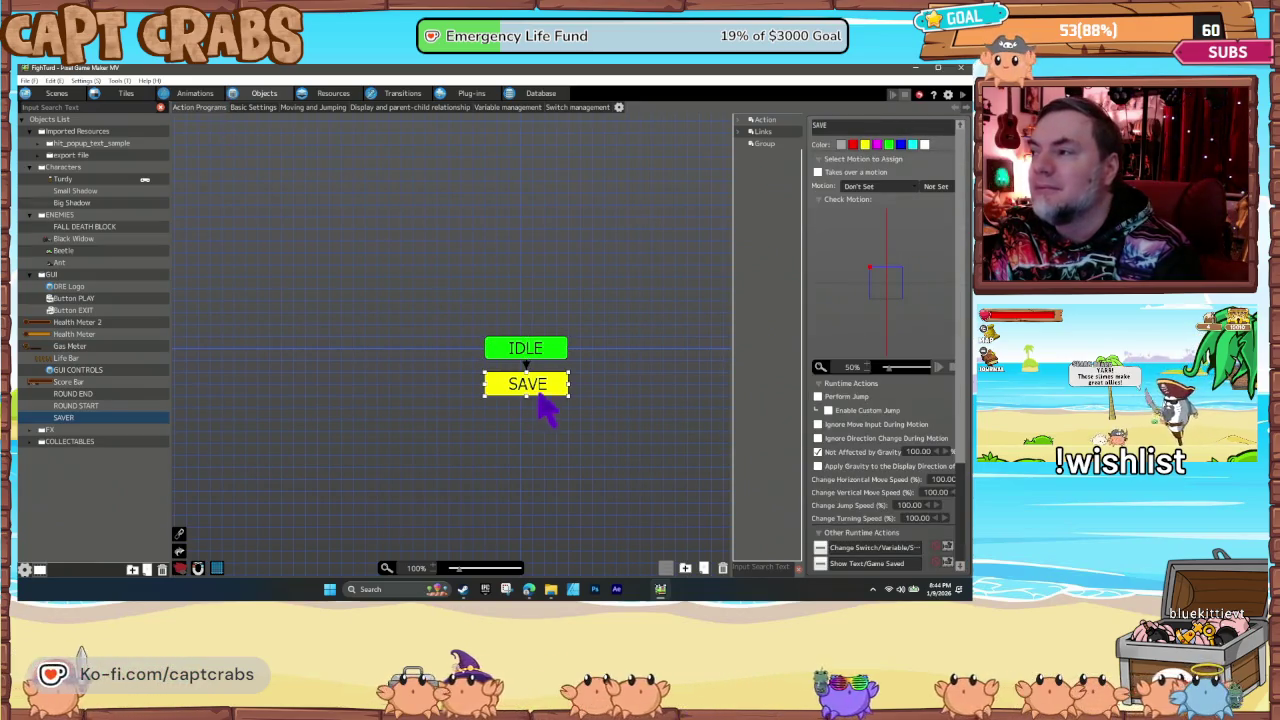
scroll(909, 471, "down", 2)
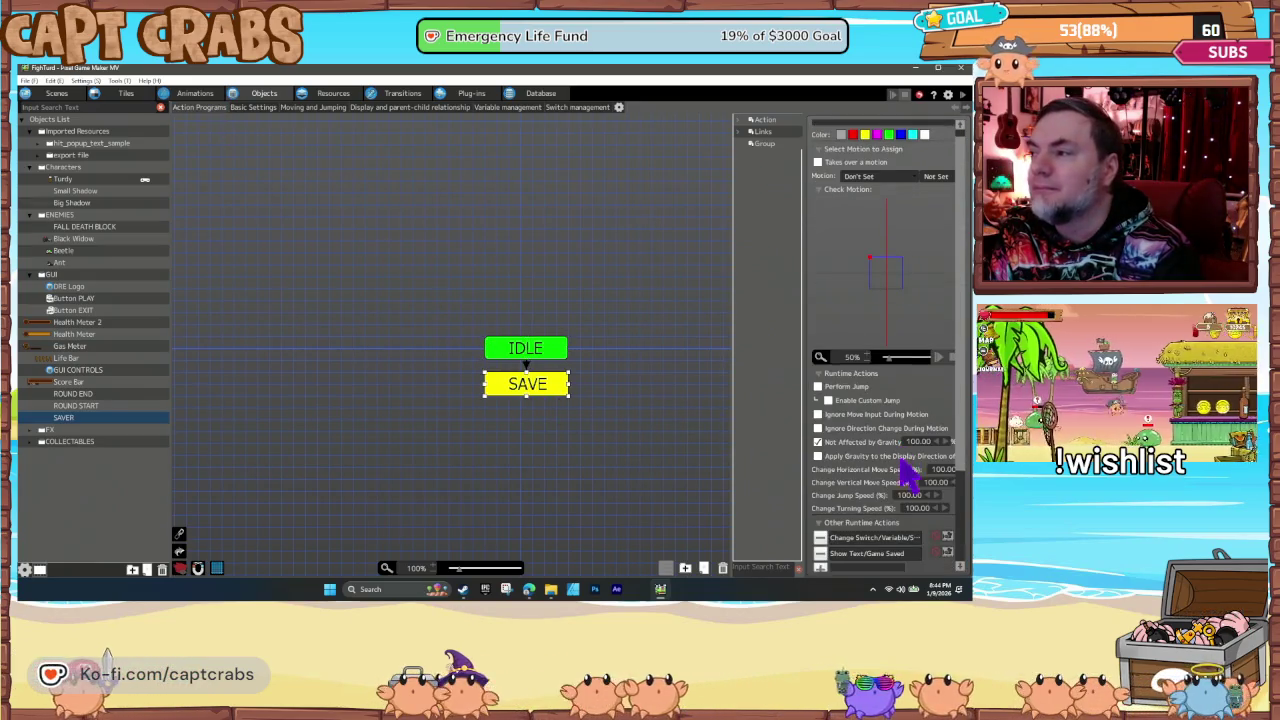
left_click(525, 364)
left_click(512, 396)
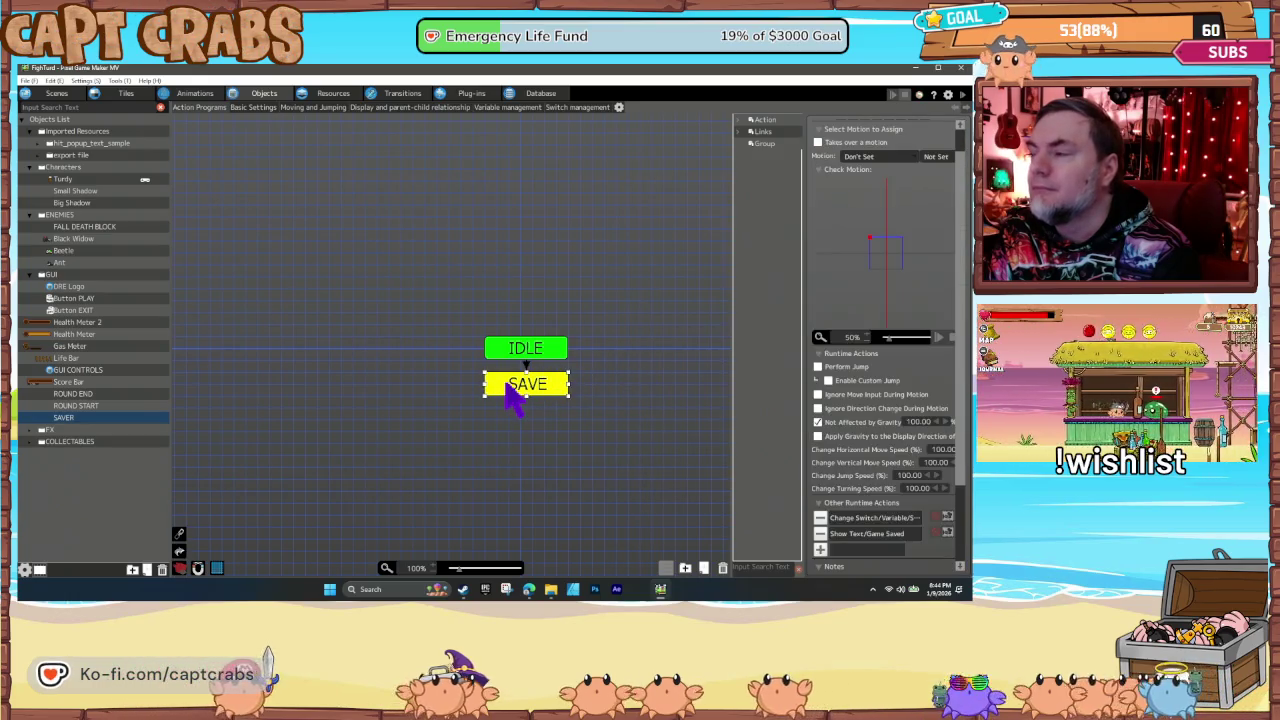
double_click(868, 520)
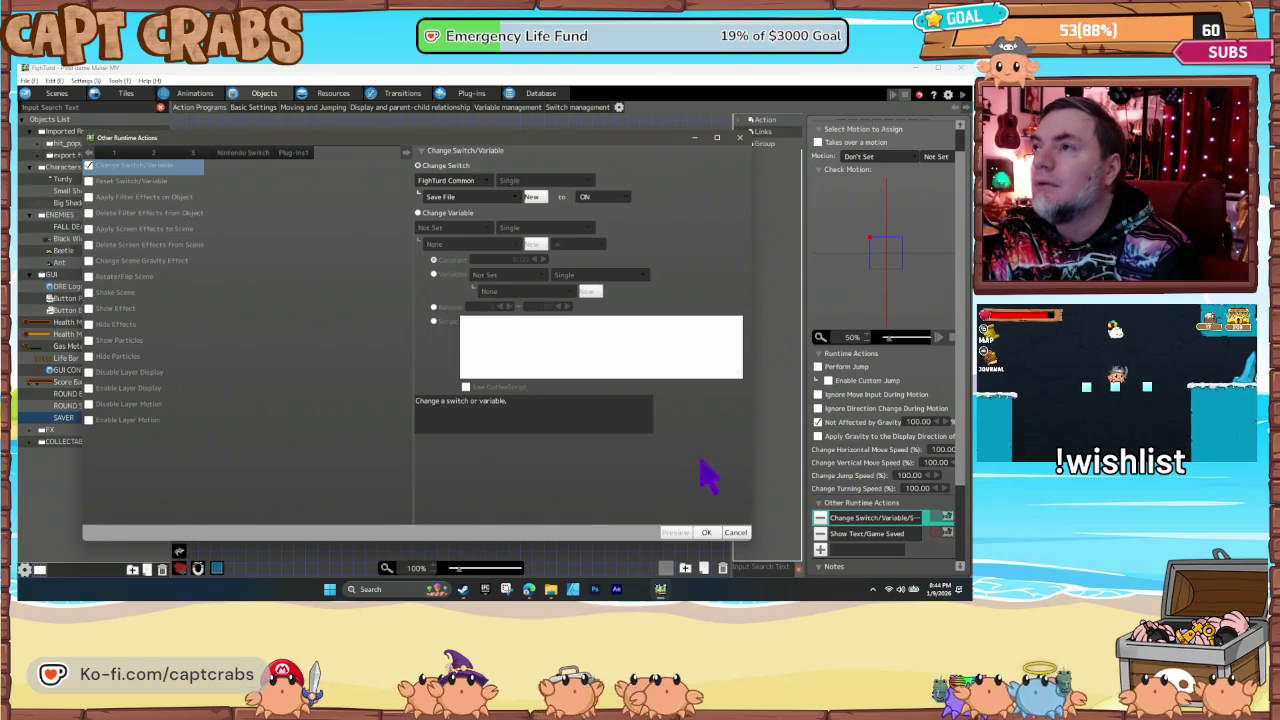
left_click(735, 532)
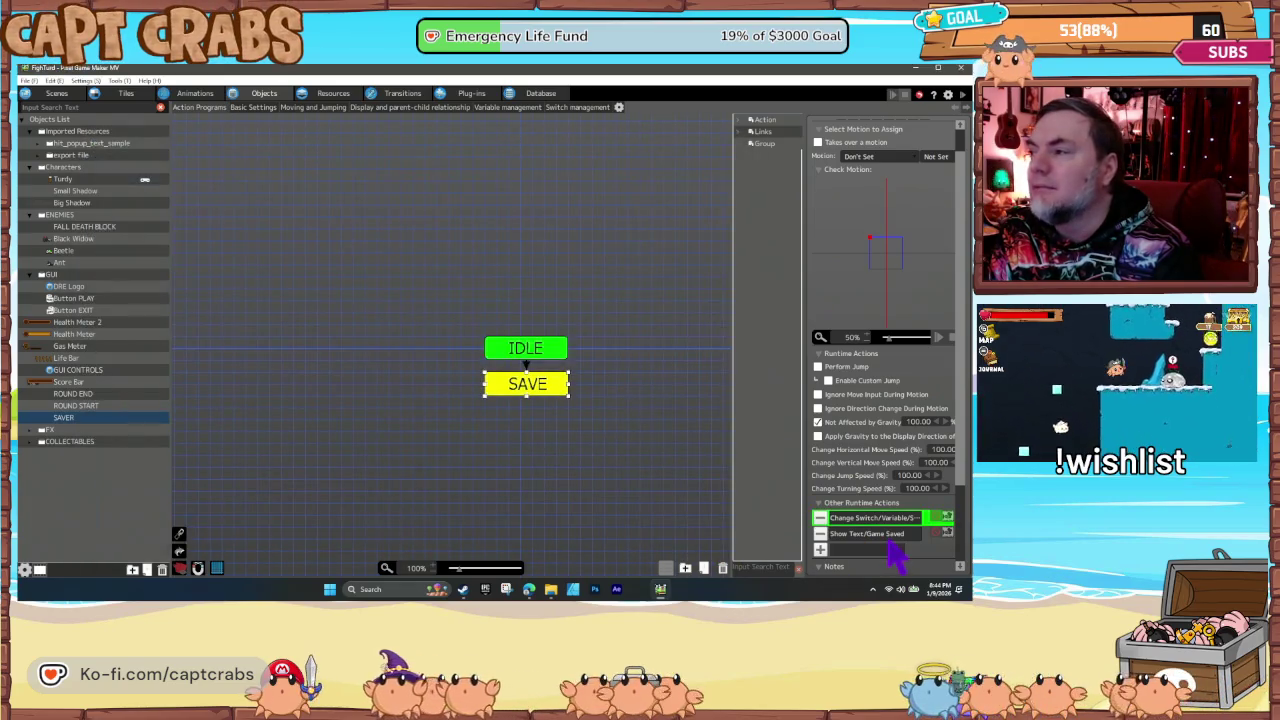
double_click(868, 533)
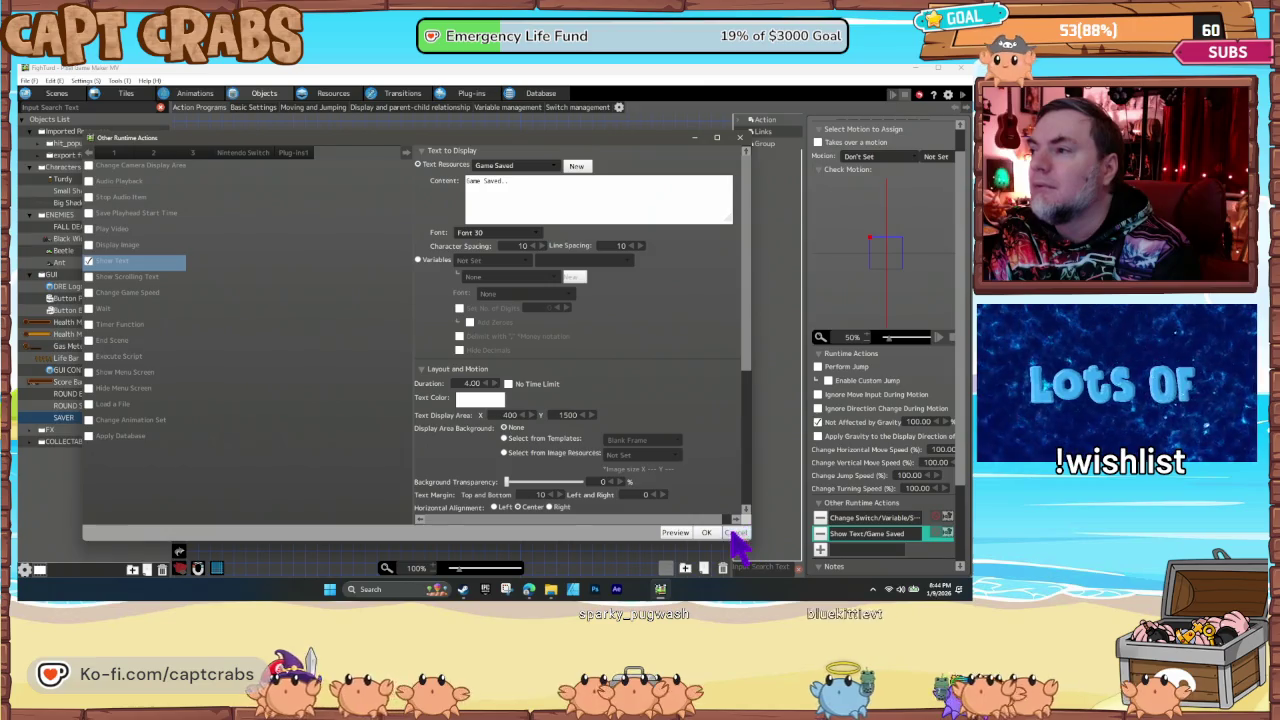
left_click(736, 533)
left_click(362, 343)
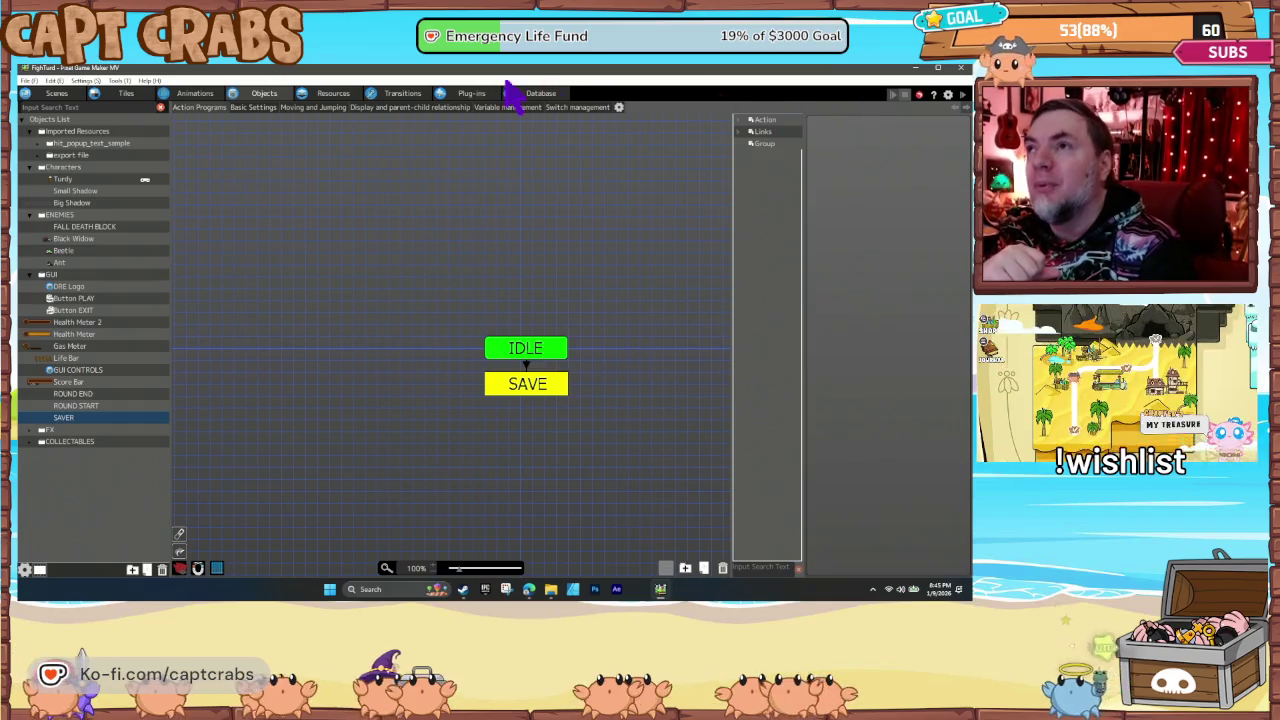
Step: In the Transitions flow, move Intro Logos down and drag Start next to Level 1 - Bathroom
left_click(420, 95)
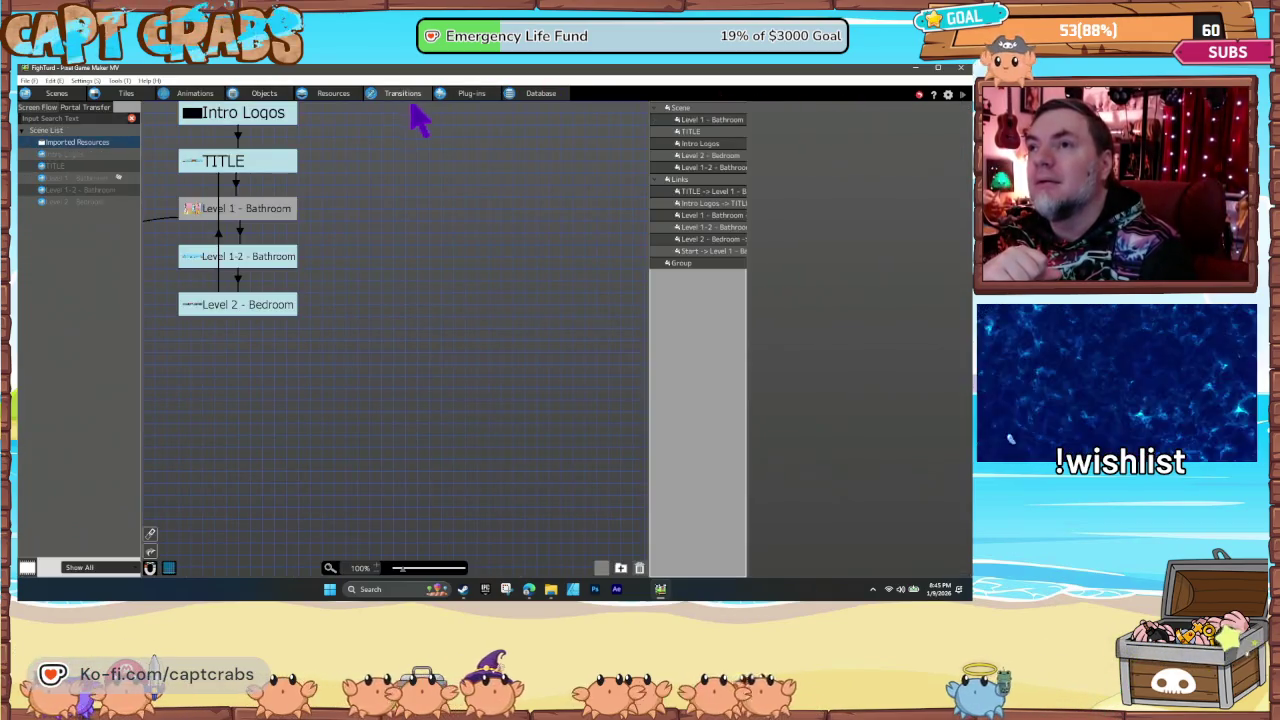
left_click(338, 250)
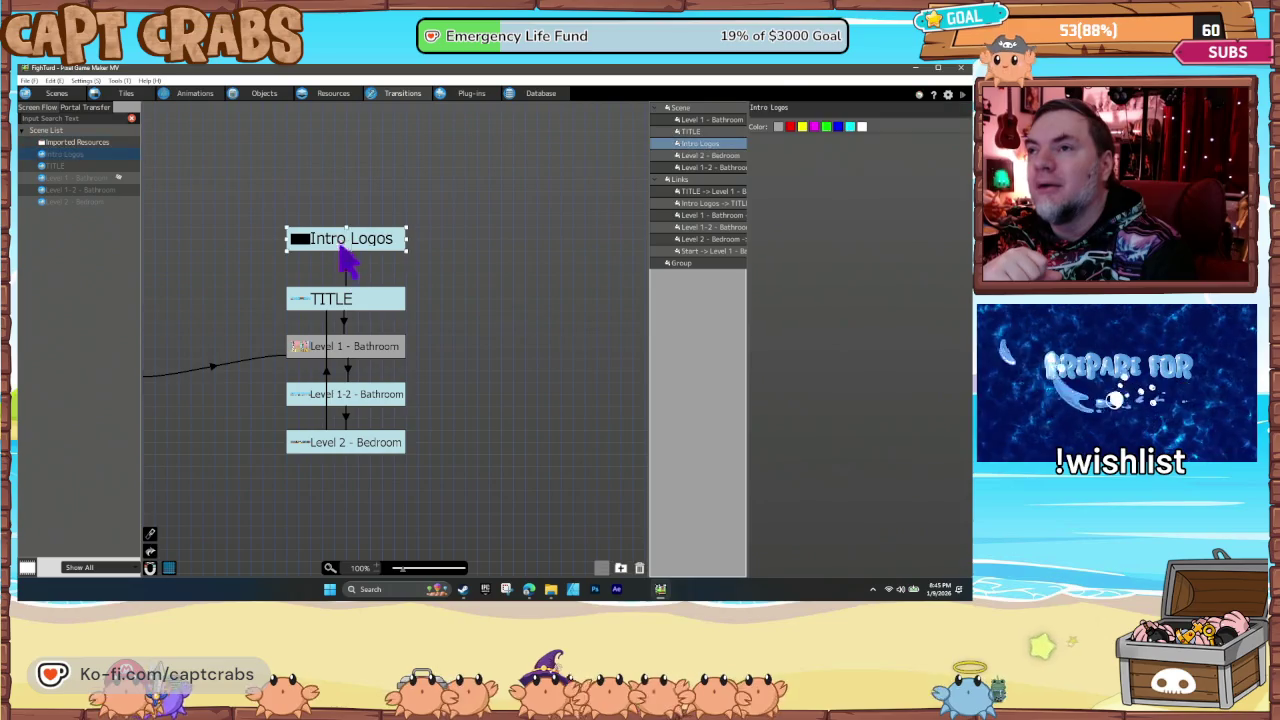
left_click(344, 258)
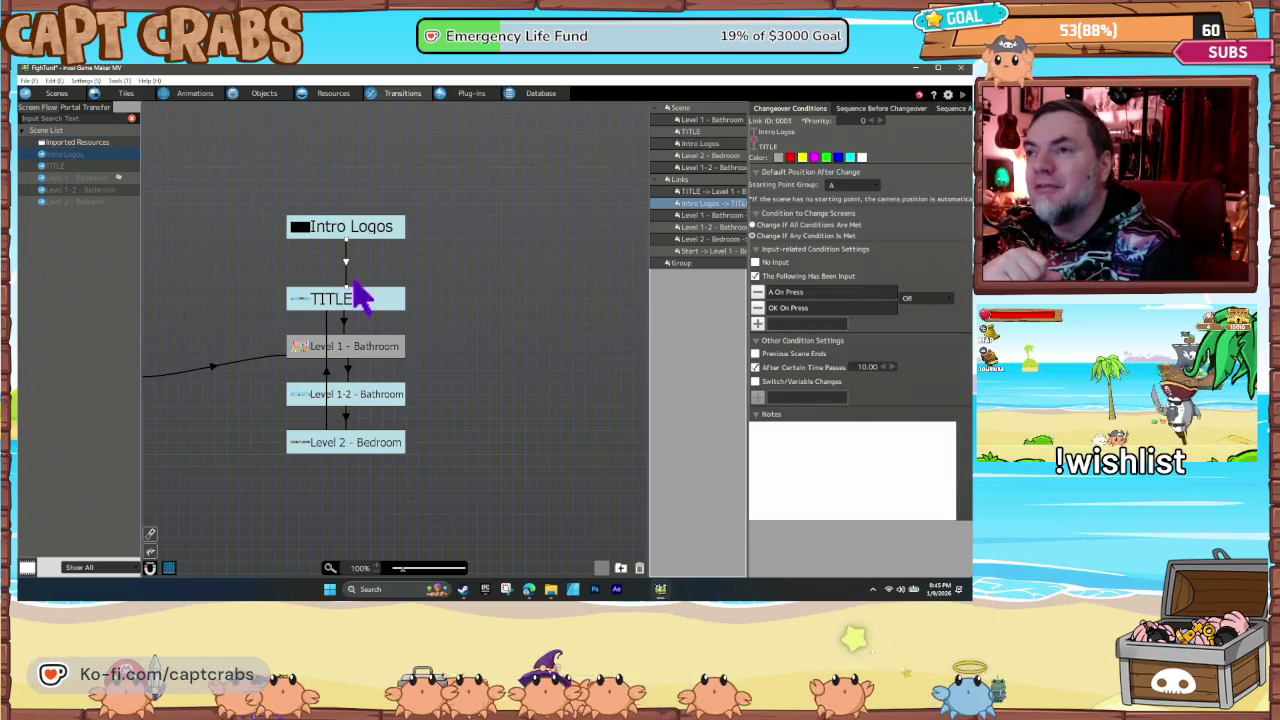
left_click_drag(345, 240, 352, 263)
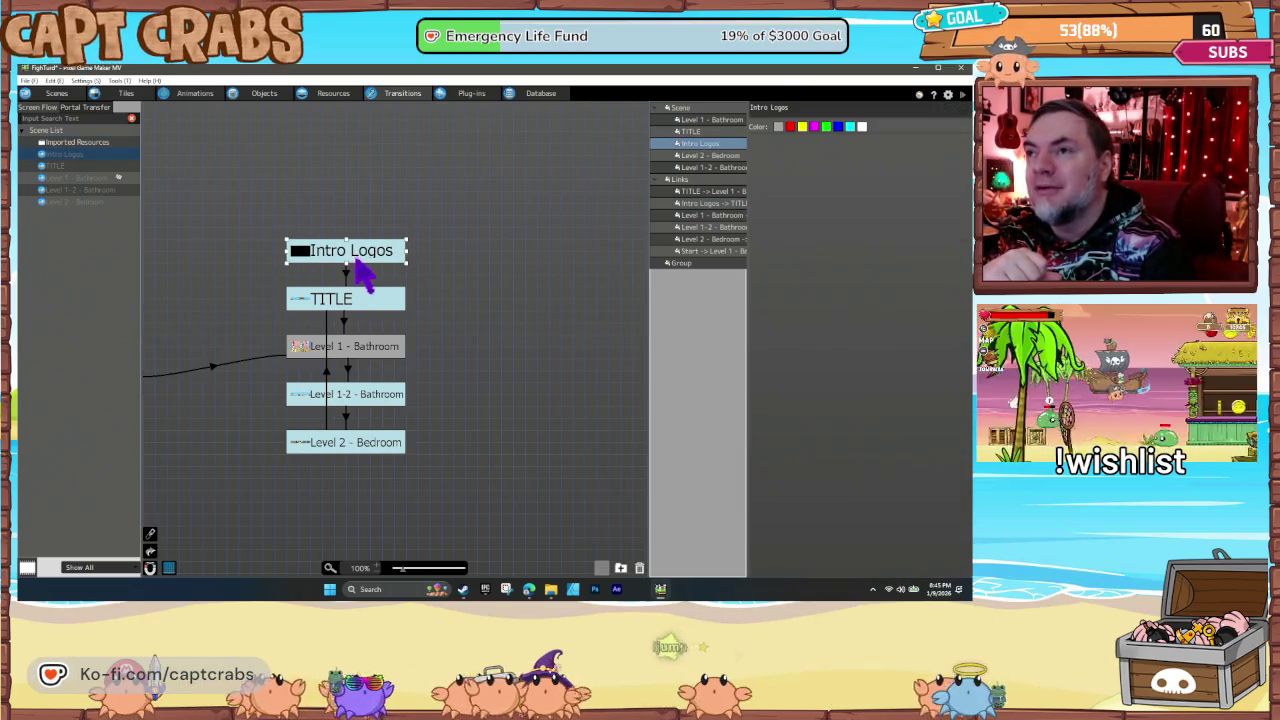
left_click(354, 305)
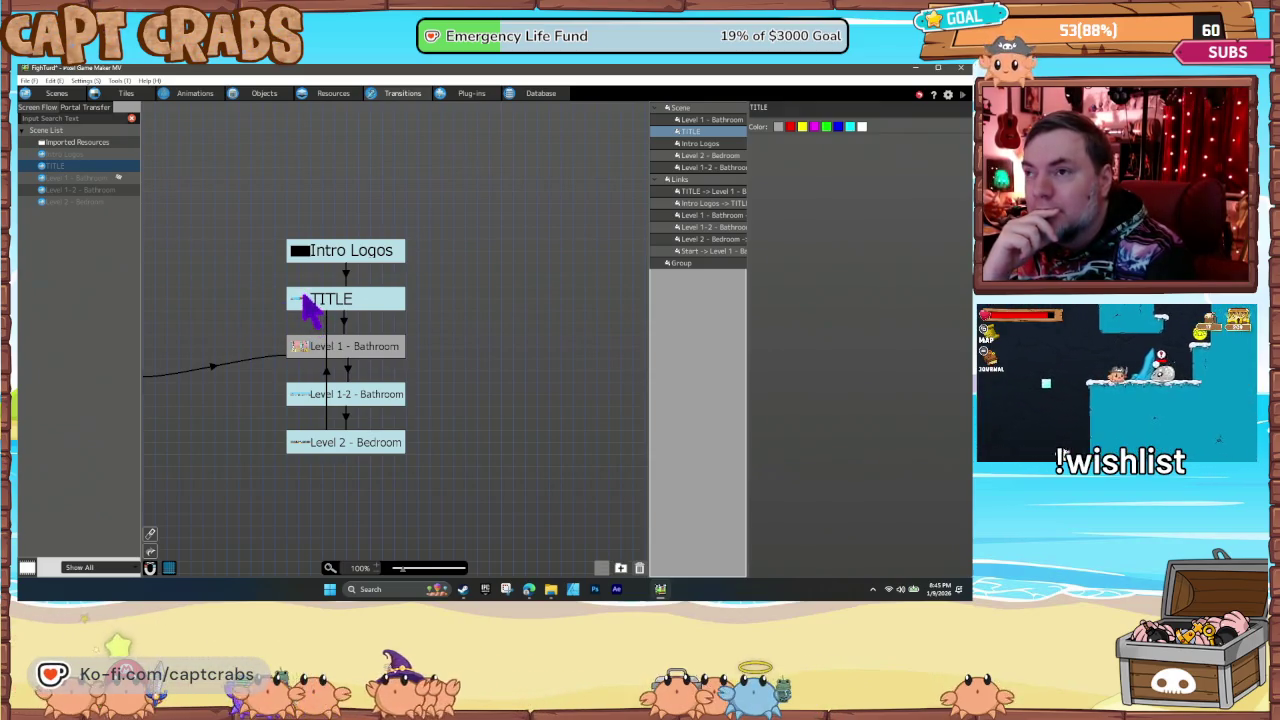
left_click_drag(195, 345, 340, 355)
mouse_move(266, 391)
left_mouse_down()
mouse_move(323, 352)
mouse_move(343, 358)
left_mouse_up()
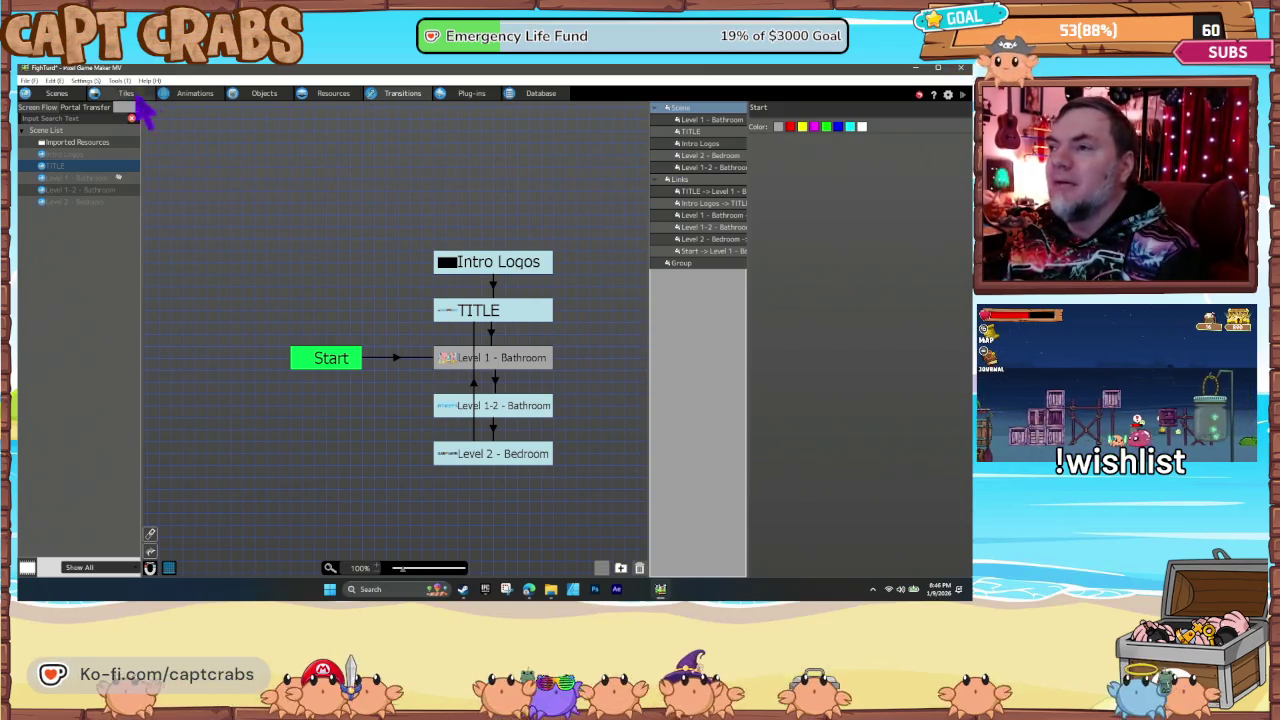
Step: Rename the Level 1-2 bathroom scene and rename the bedroom scene 'Level 3 - Bedroom'
left_click(60, 93)
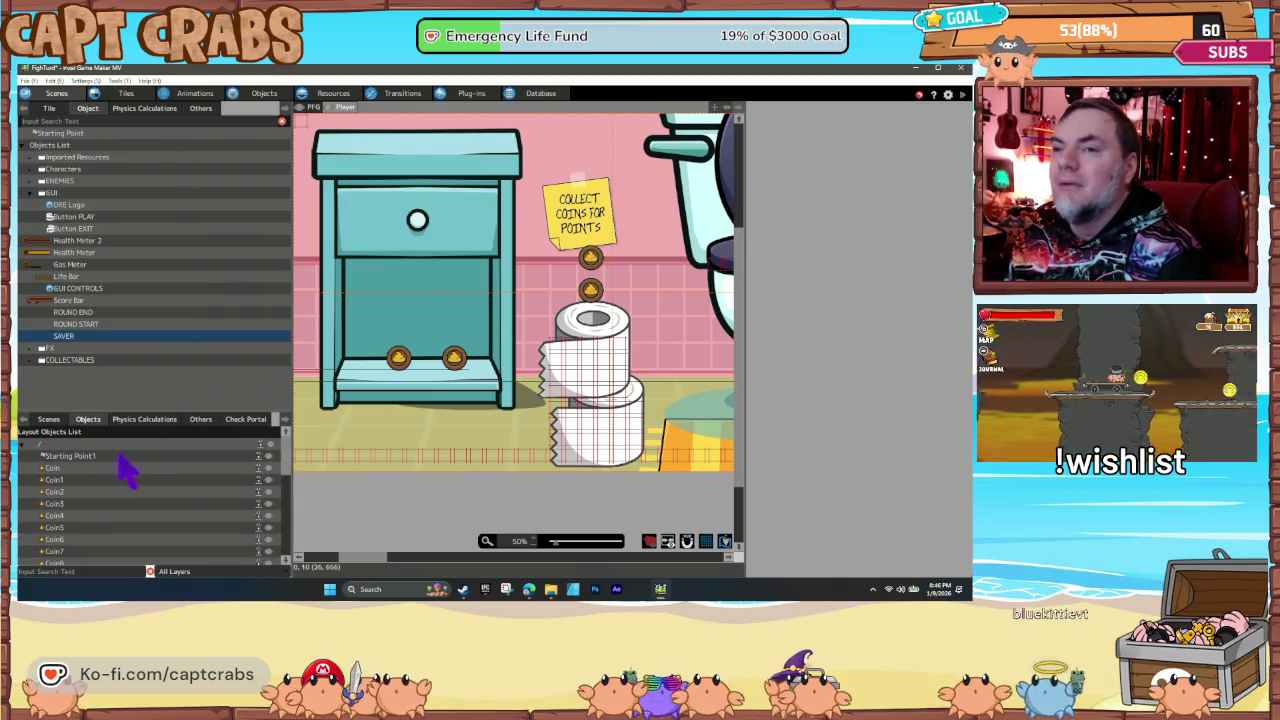
left_click(48, 419)
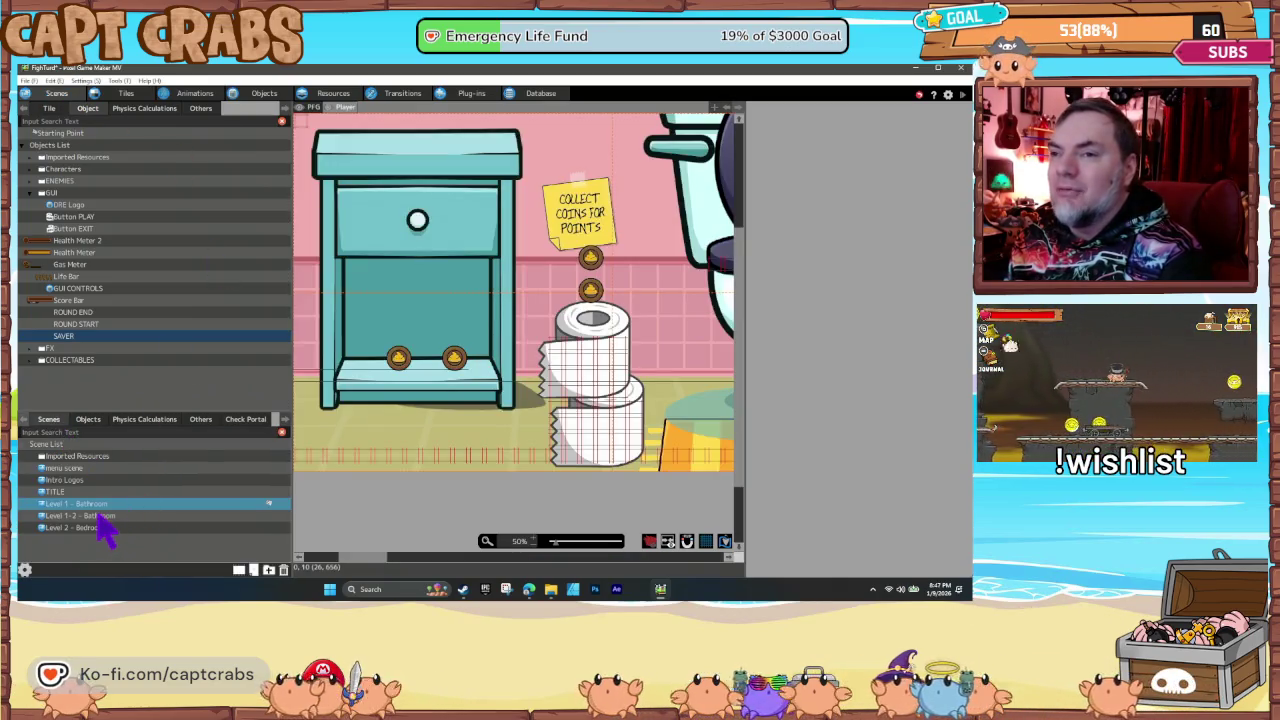
right_click(98, 517)
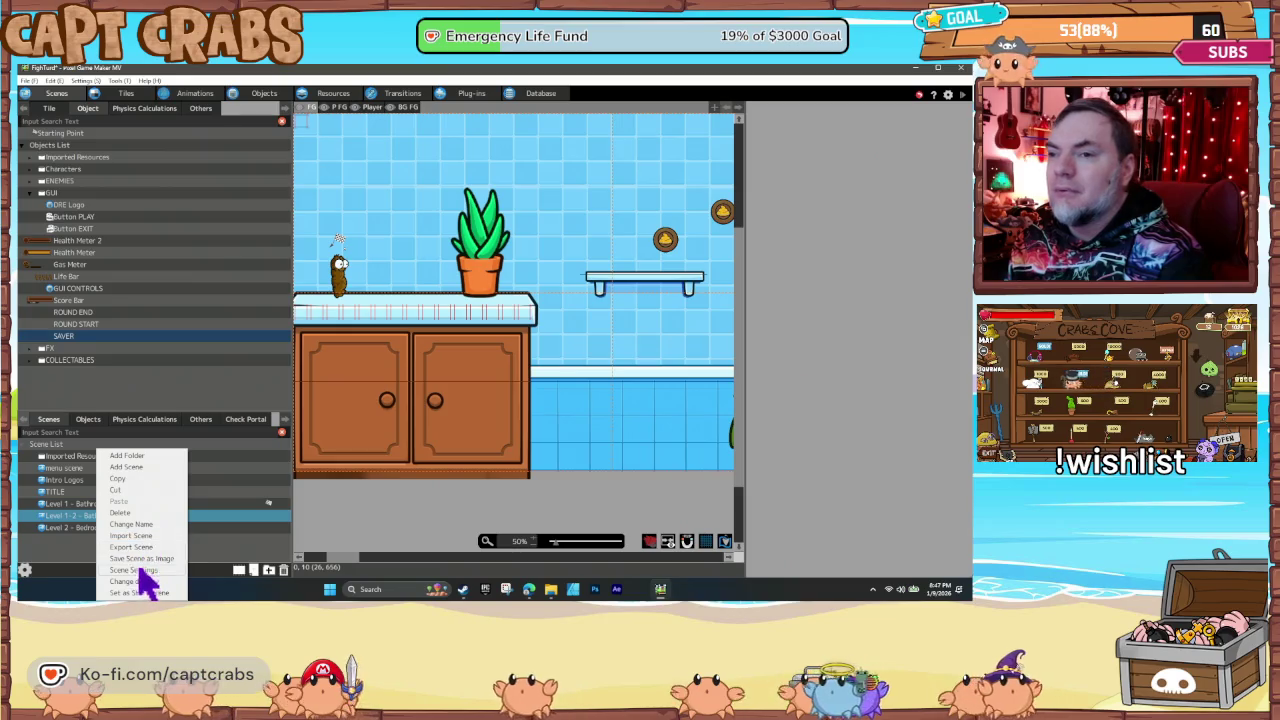
left_click(131, 524)
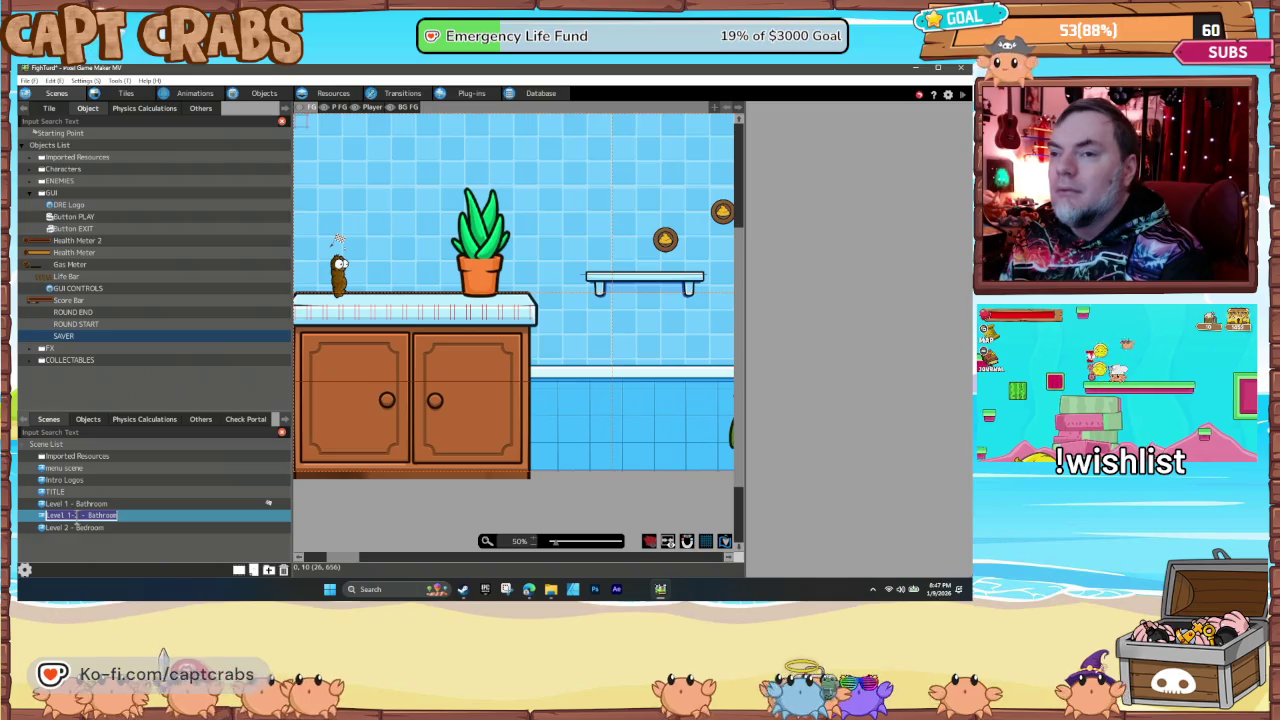
left_click(78, 530)
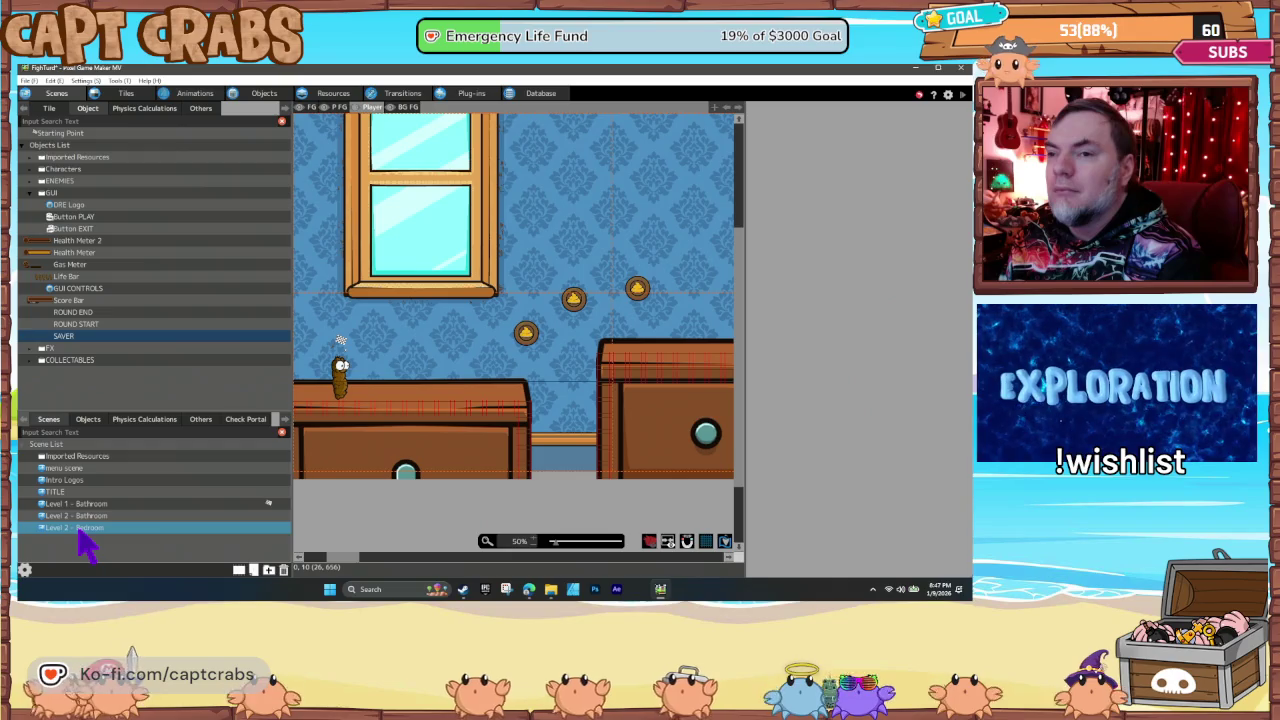
right_click(85, 540)
left_click(104, 525)
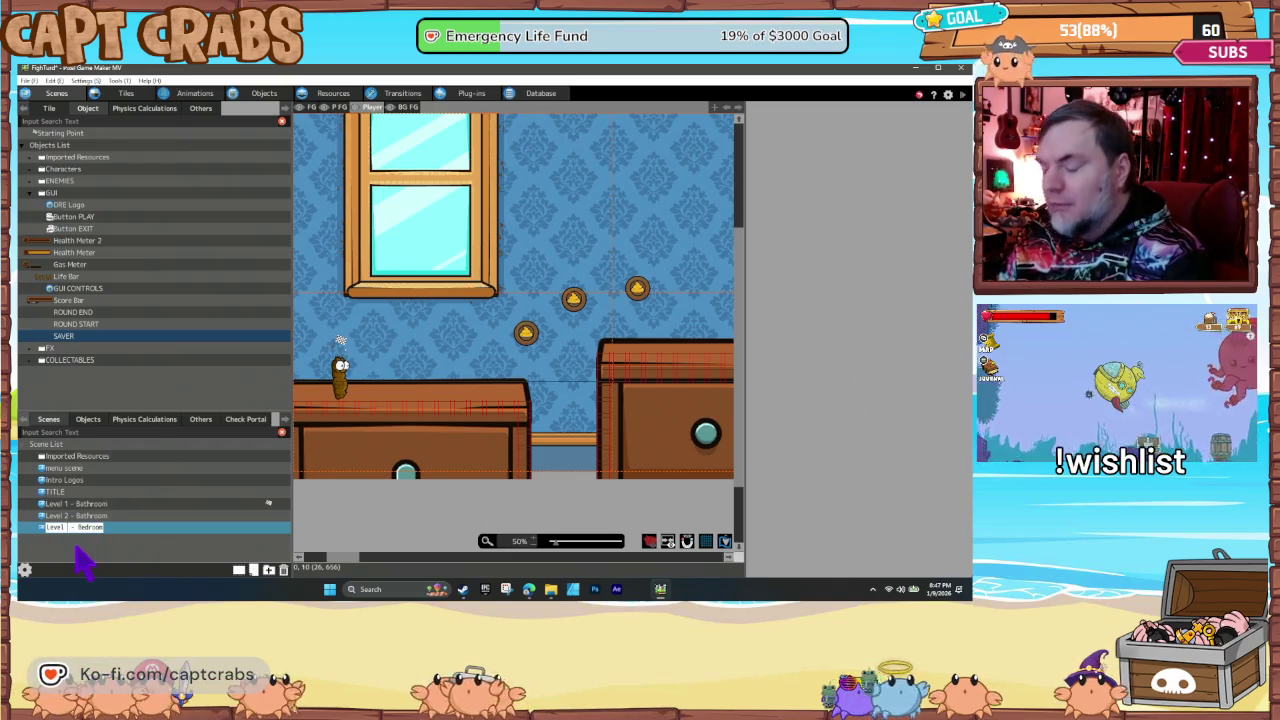
left_click(80, 516)
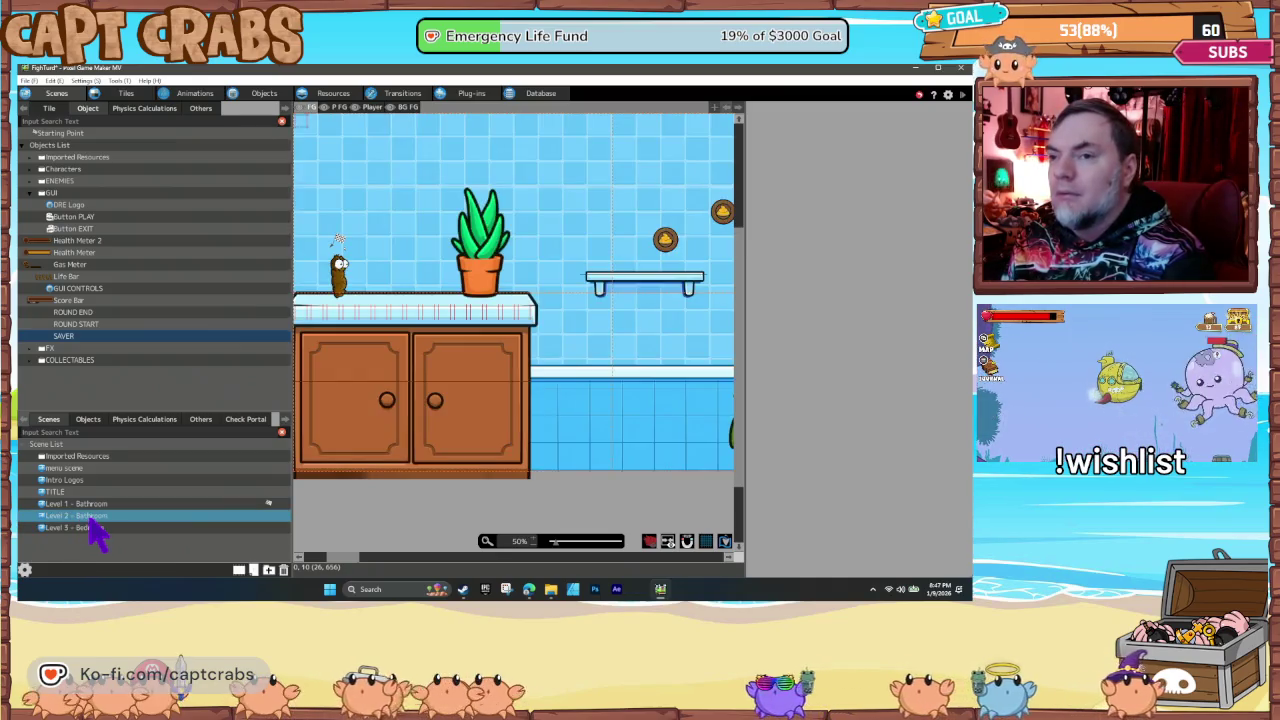
Step: Rename Level 2 - Bathroom to 'Level 2 - Bathroom part 2' and load Level 3 - Bedroom
right_click(93, 531)
left_click(112, 524)
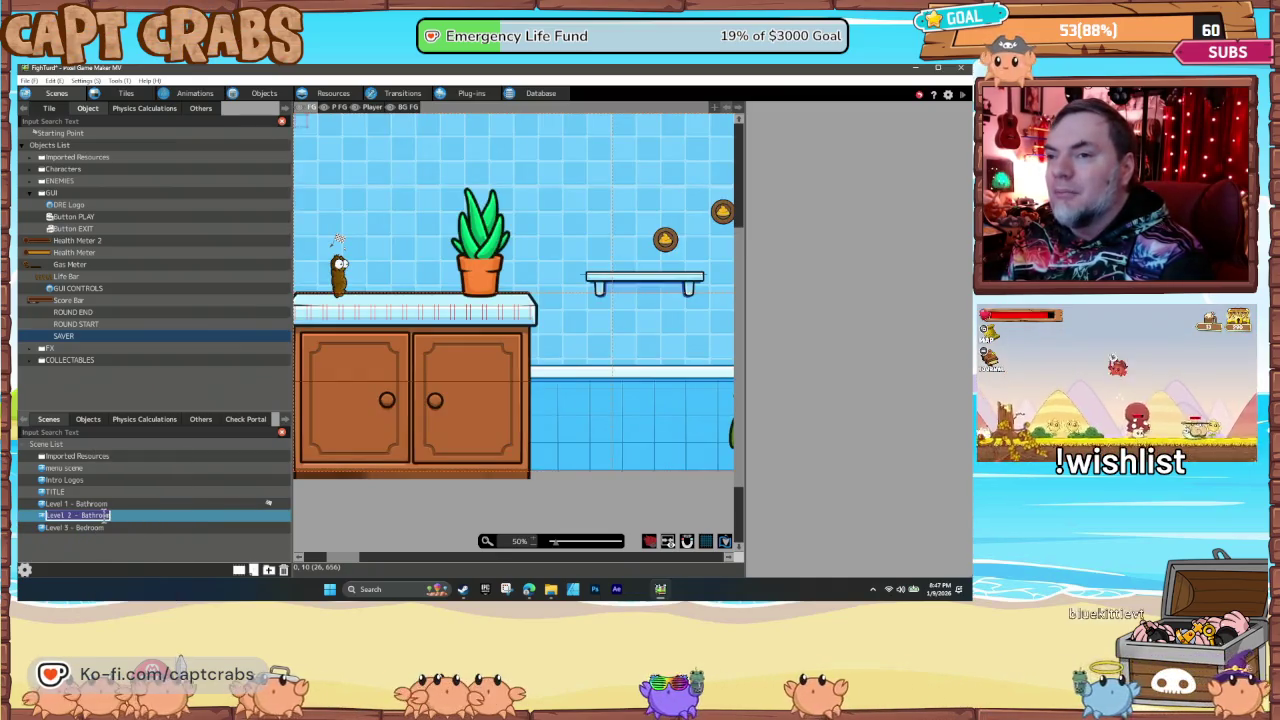
type("Pt 2")
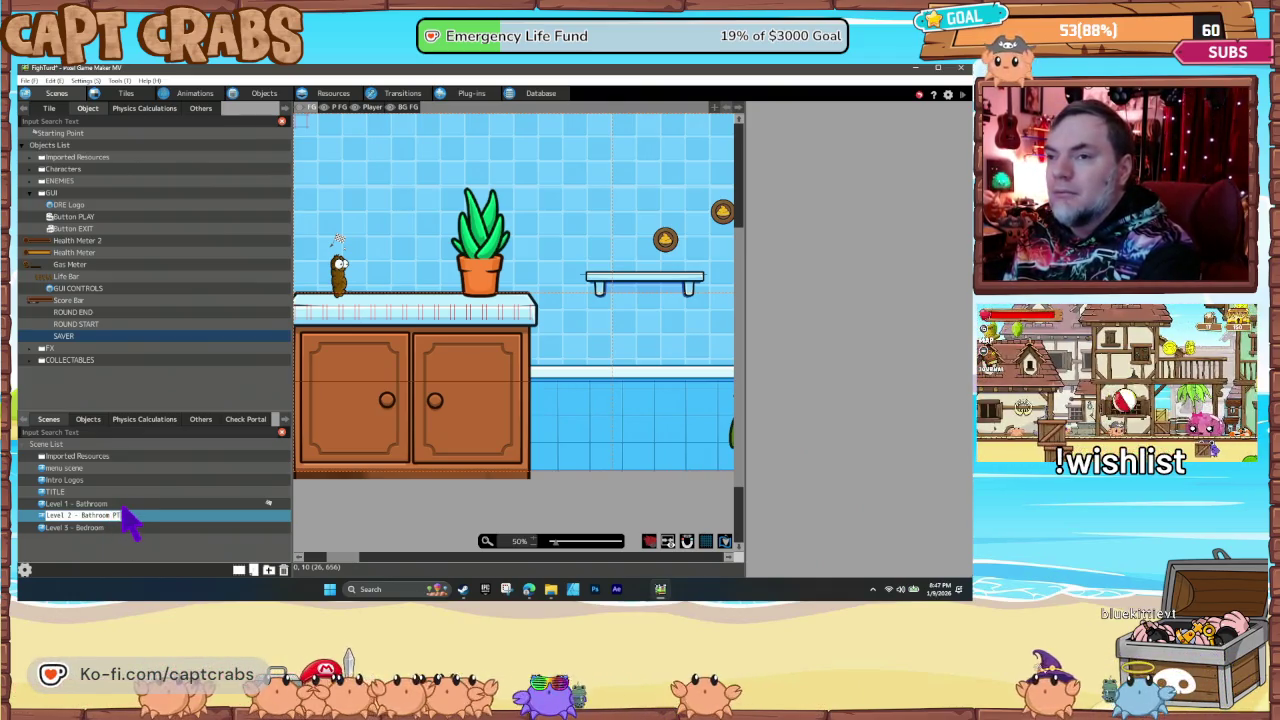
key("BackSpace")
type("rt")
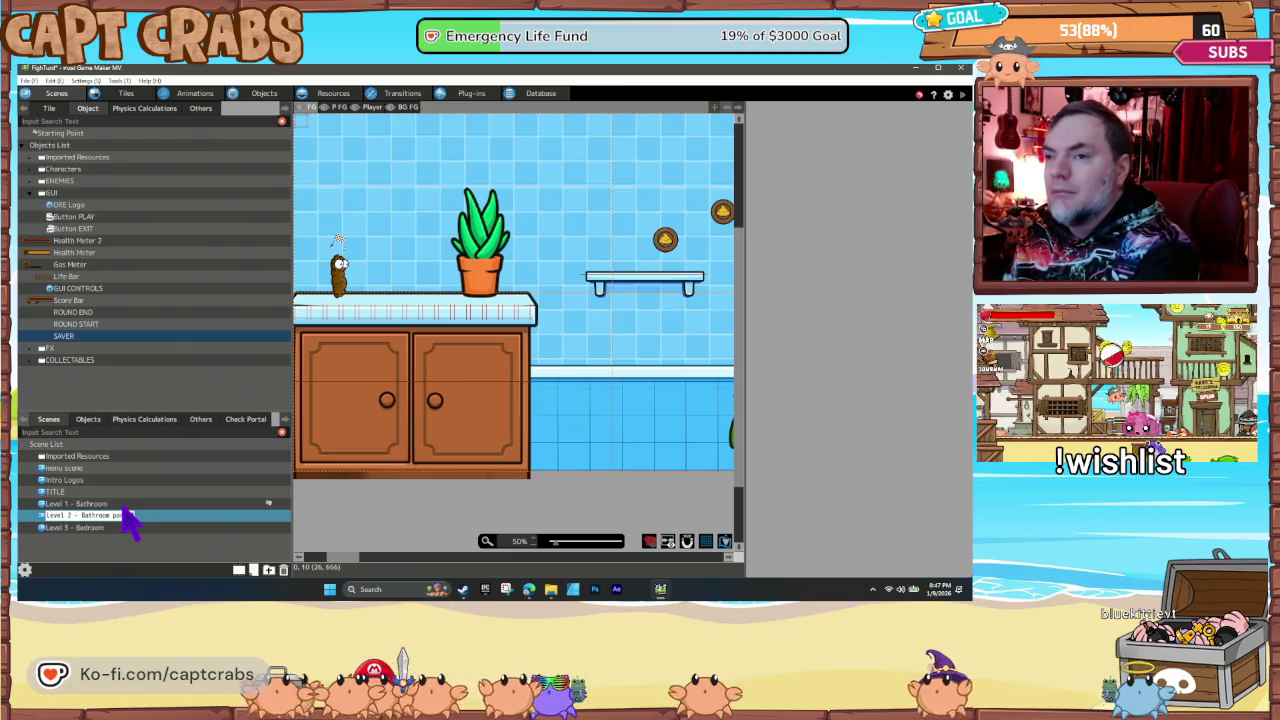
key("Return")
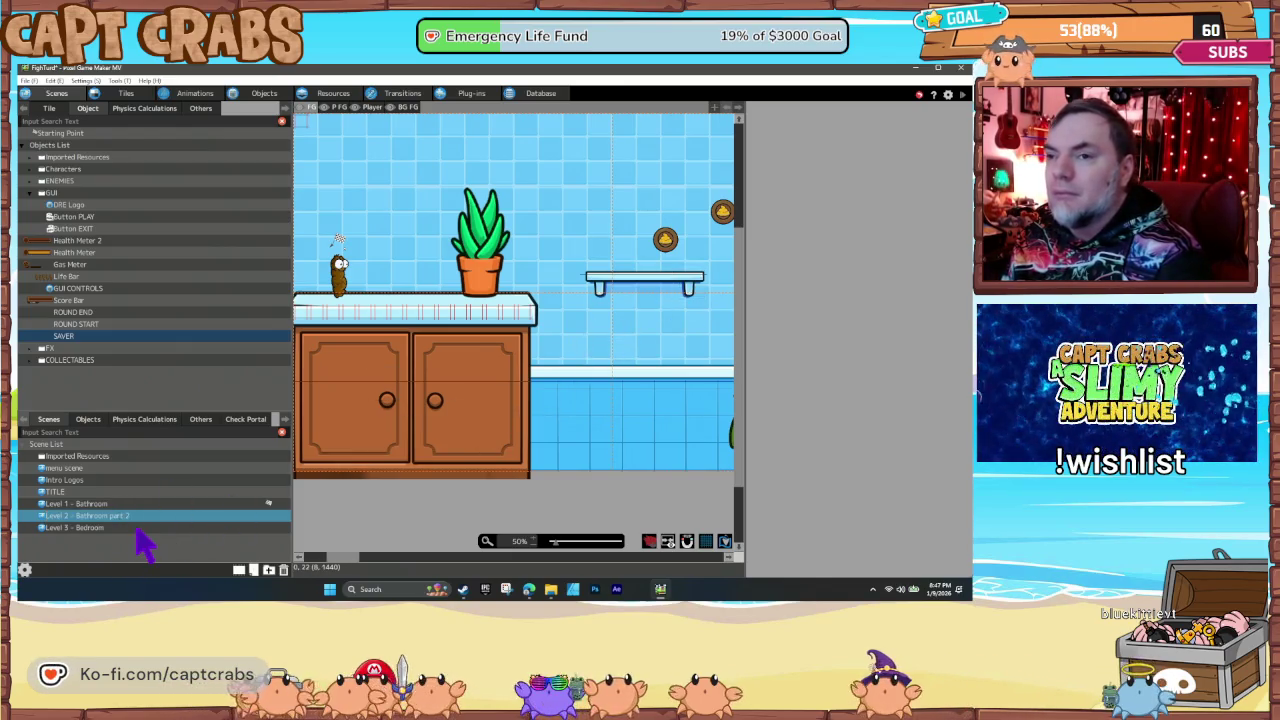
left_click(139, 528)
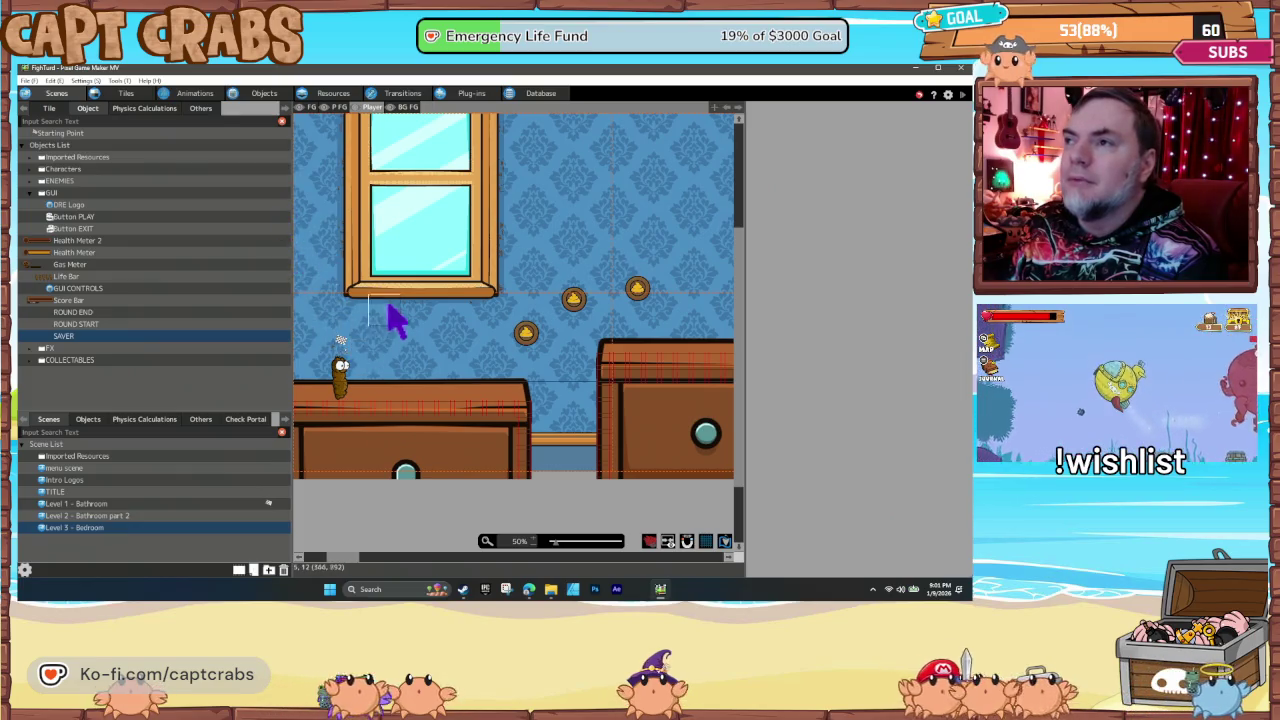
Step: Zoom the Level 3 - Bedroom canvas to 200%, out to 50%, then settle at 100%
scroll(395, 318, "up", 2)
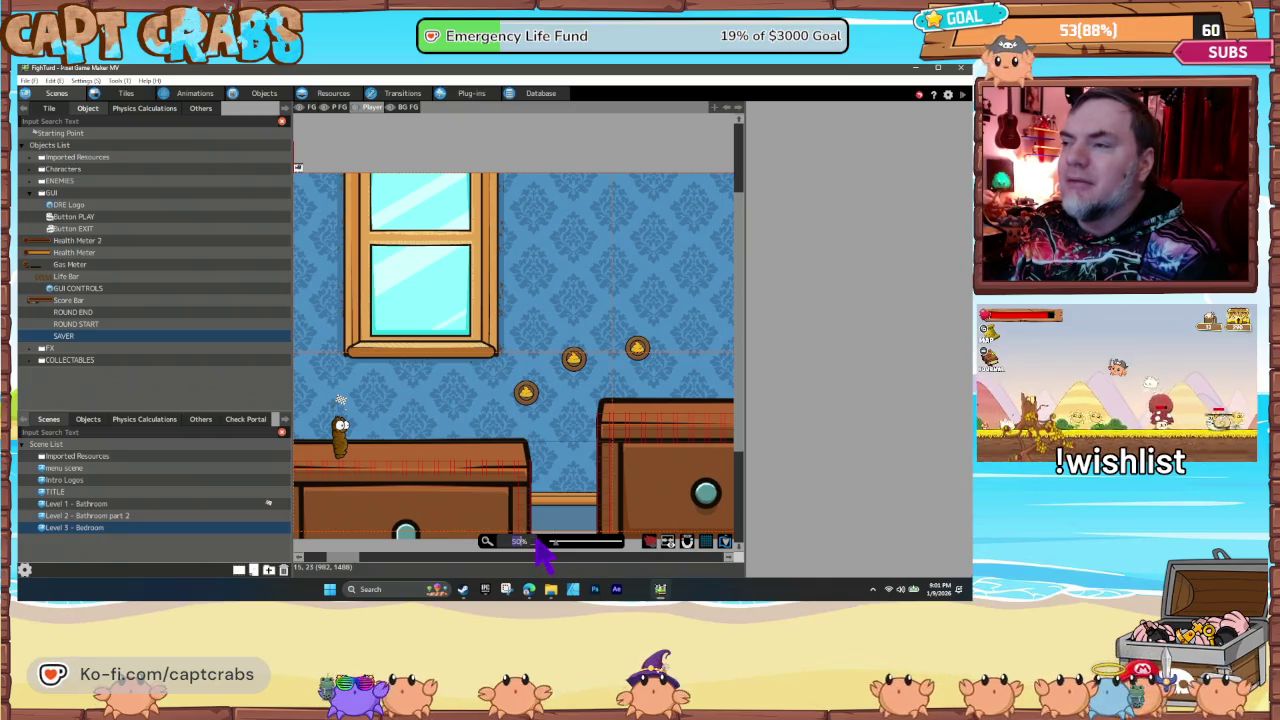
scroll(537, 545, "up", 5)
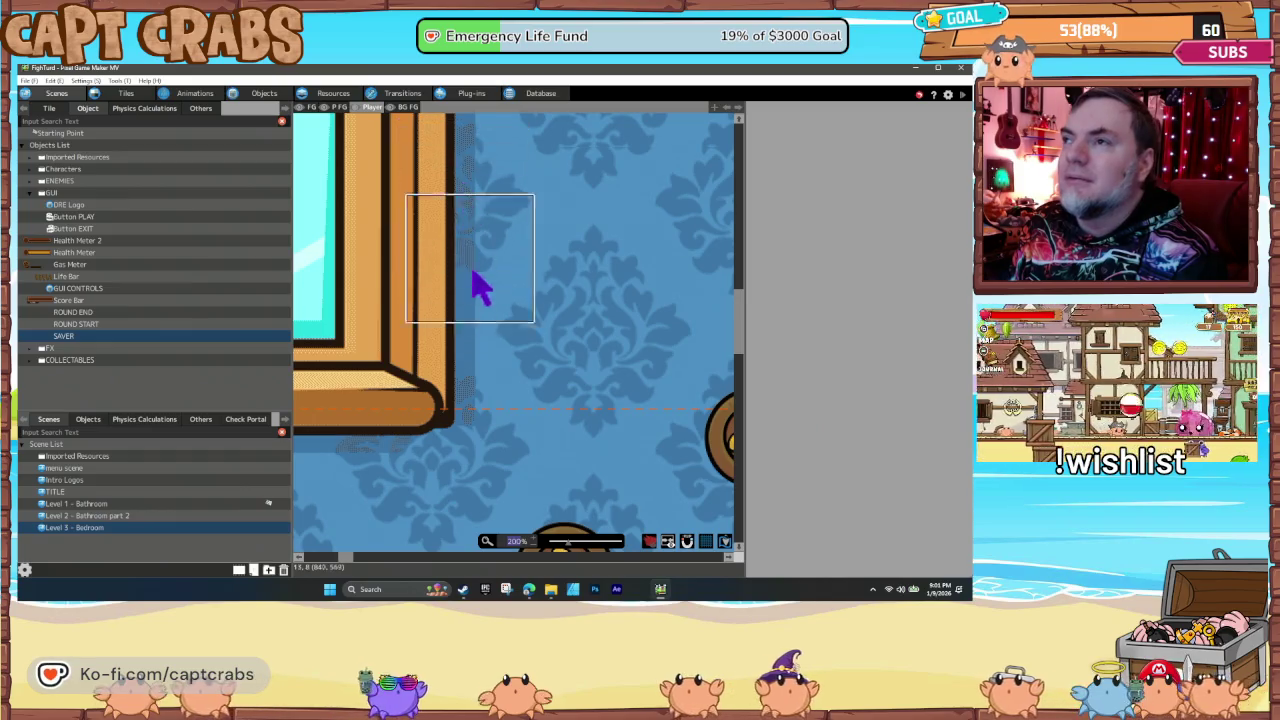
scroll(535, 548, "down", 4)
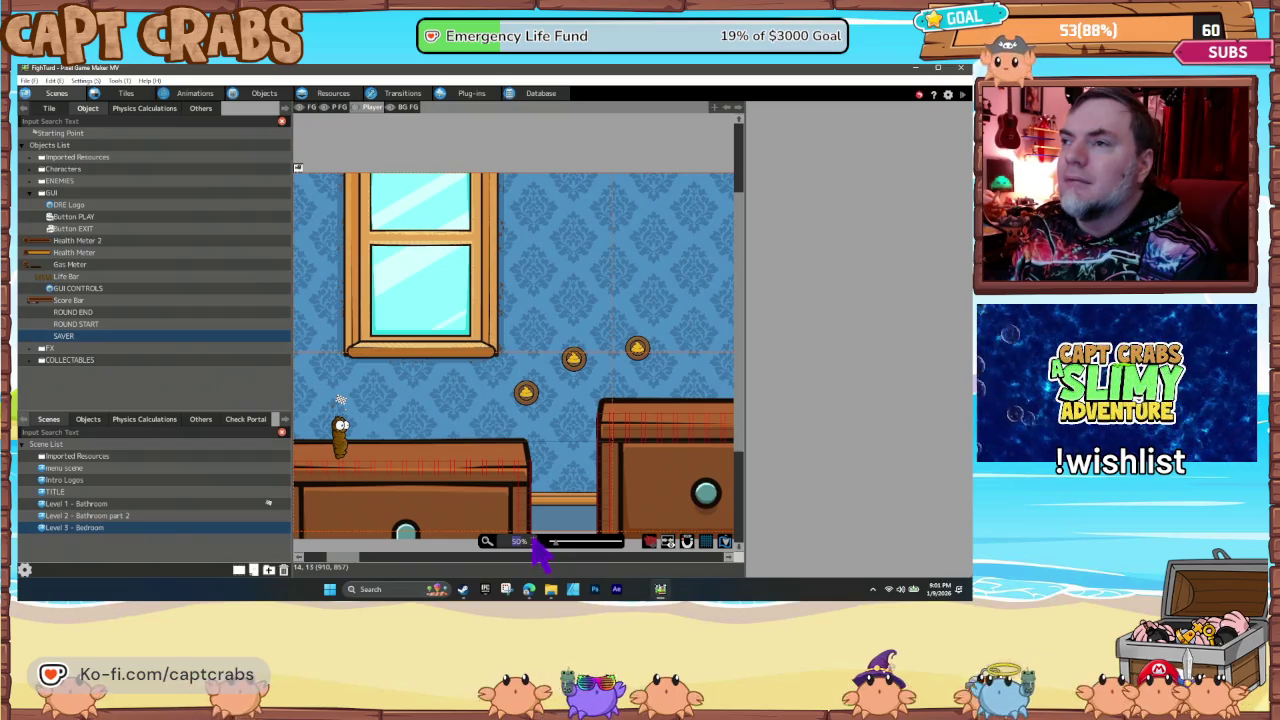
scroll(535, 548, "up", 2)
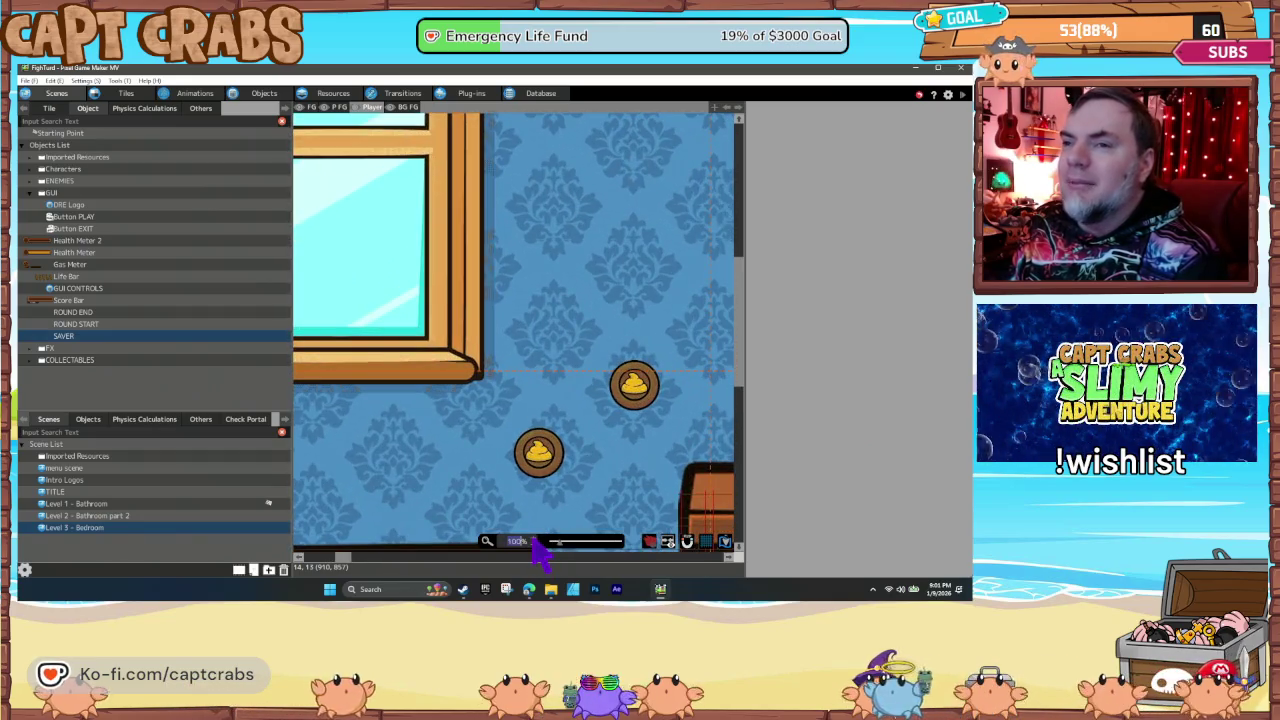
Step: Make Level 3 - Bedroom the start scene and launch a test play with F5
right_click(173, 530)
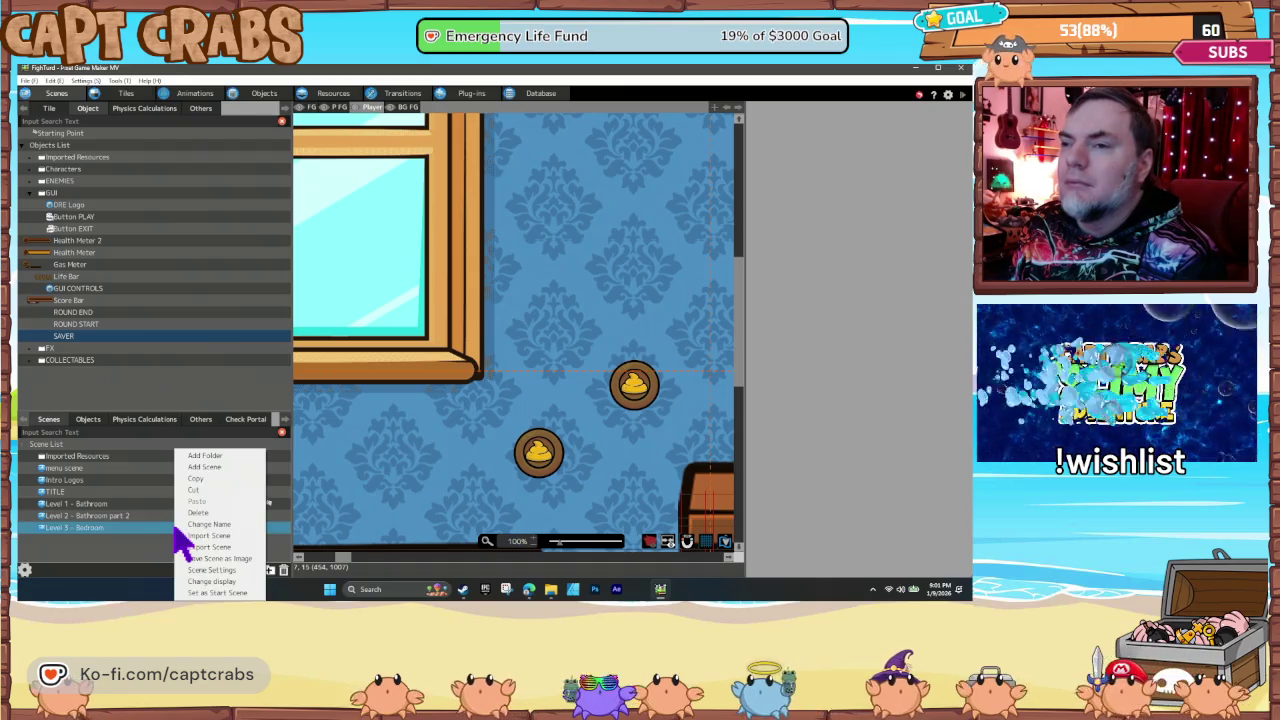
left_click(226, 593)
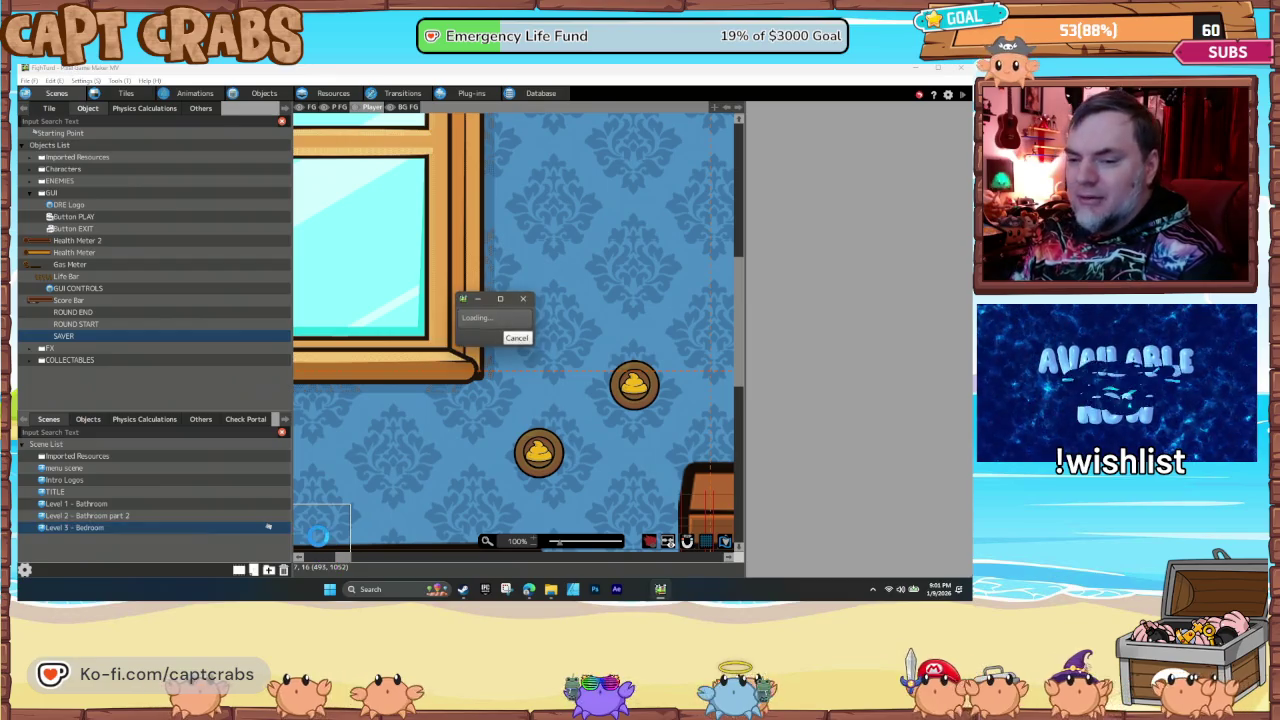
key("F5")
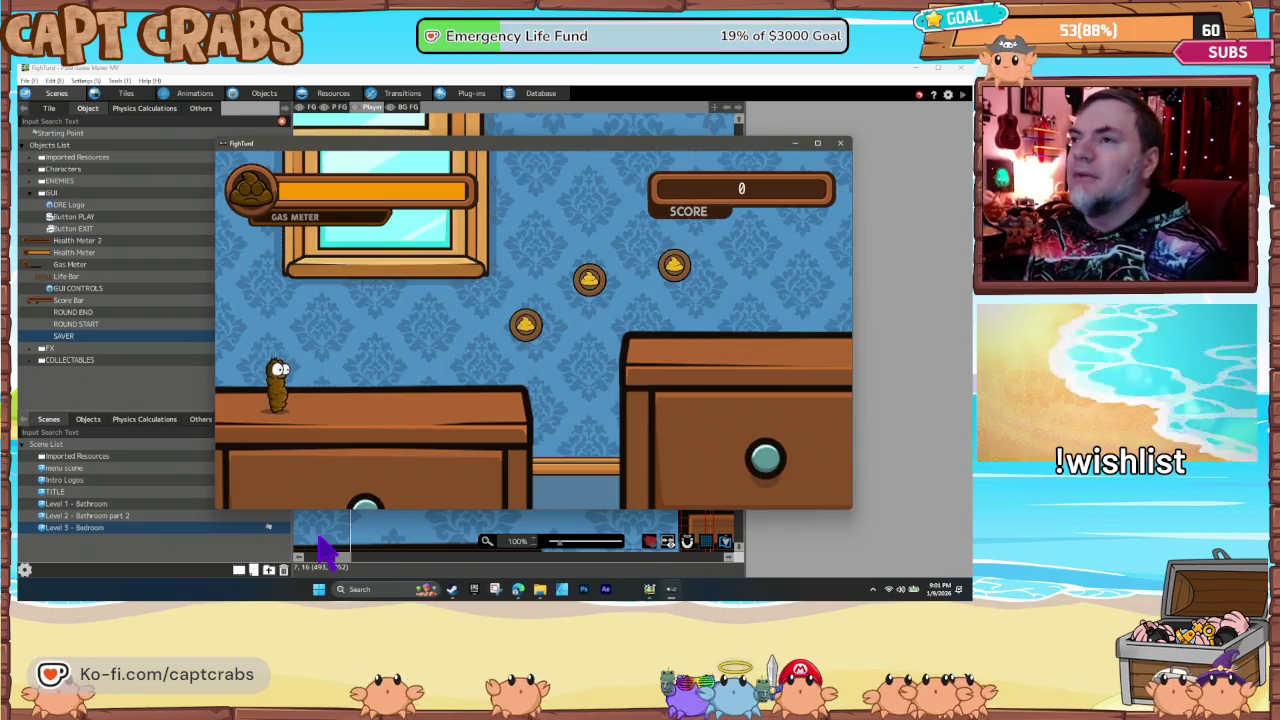
Step: Jump right across the dresser and past the lamp, collecting coins
key("Right")
key("Right")
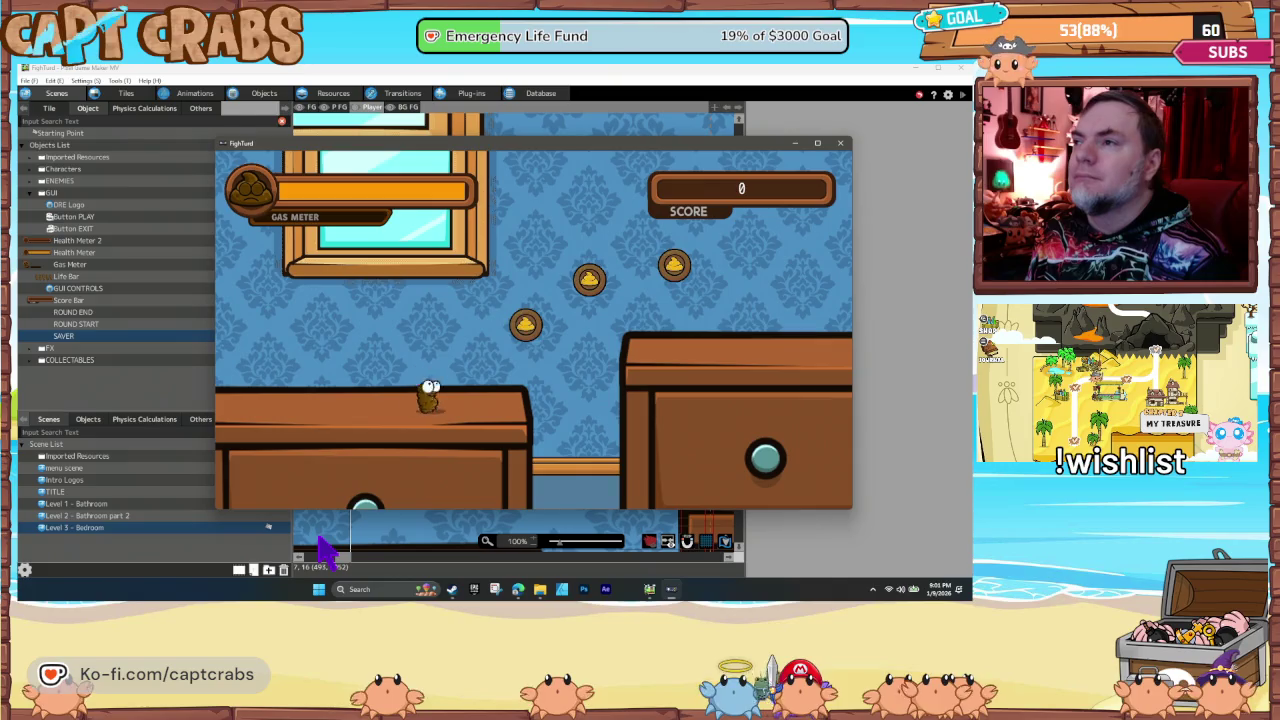
key("space")
key("Right")
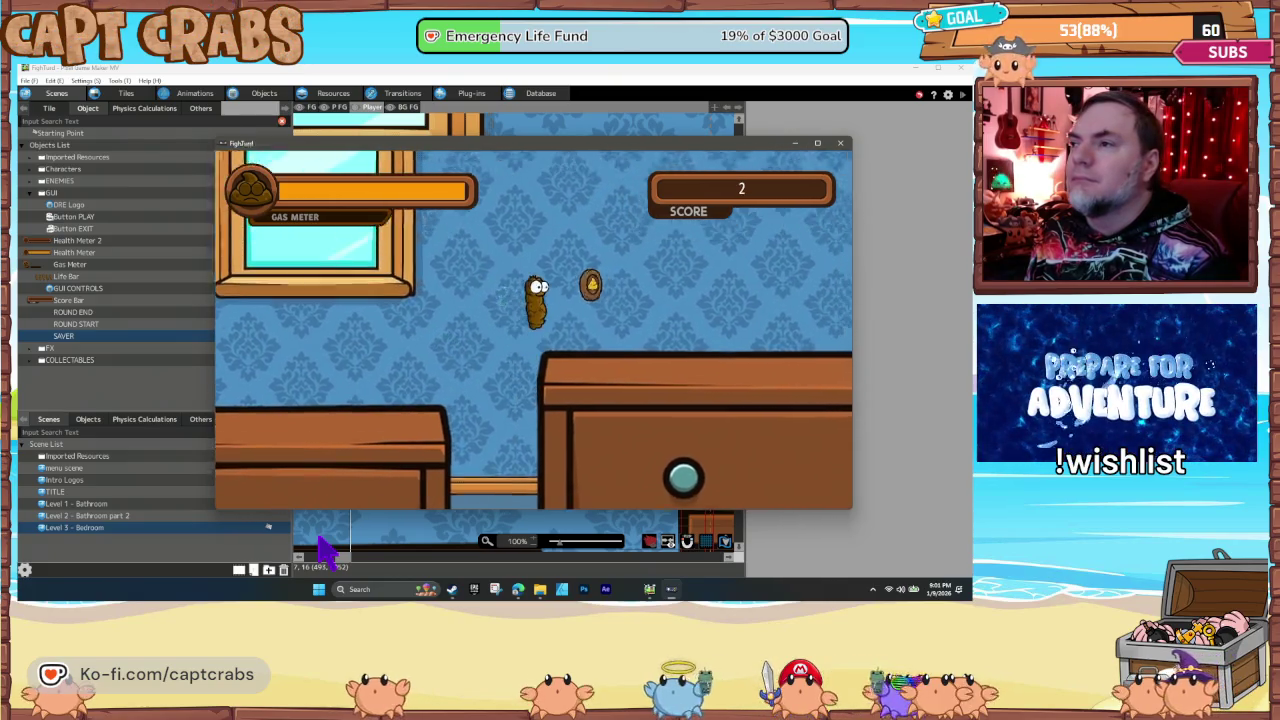
key("Right")
key("space")
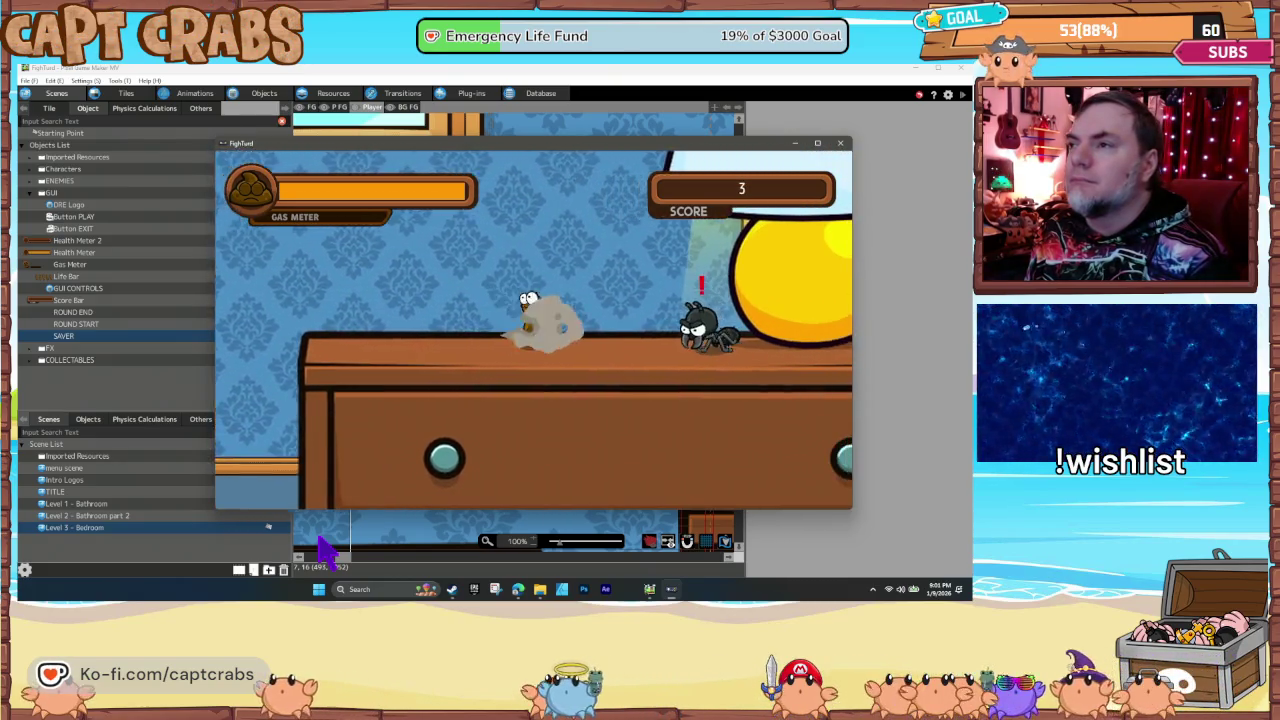
key("Right")
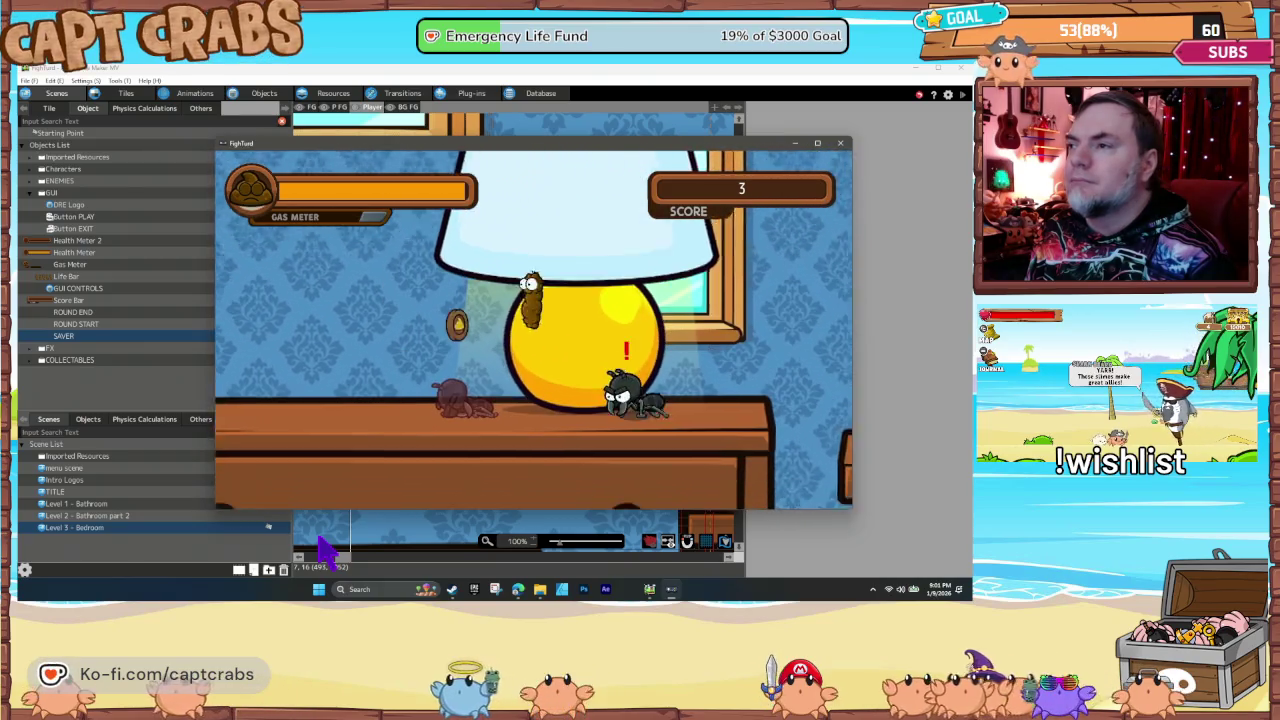
key("space")
key("Right")
key("space")
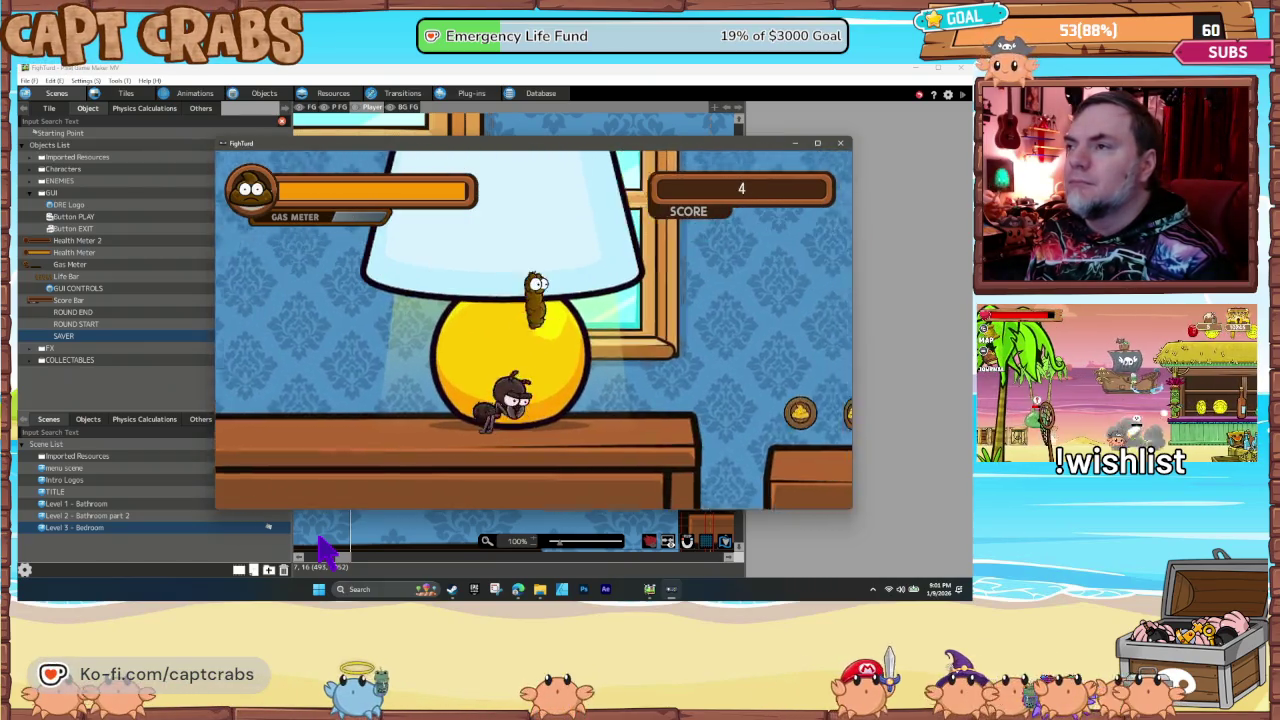
key("Right")
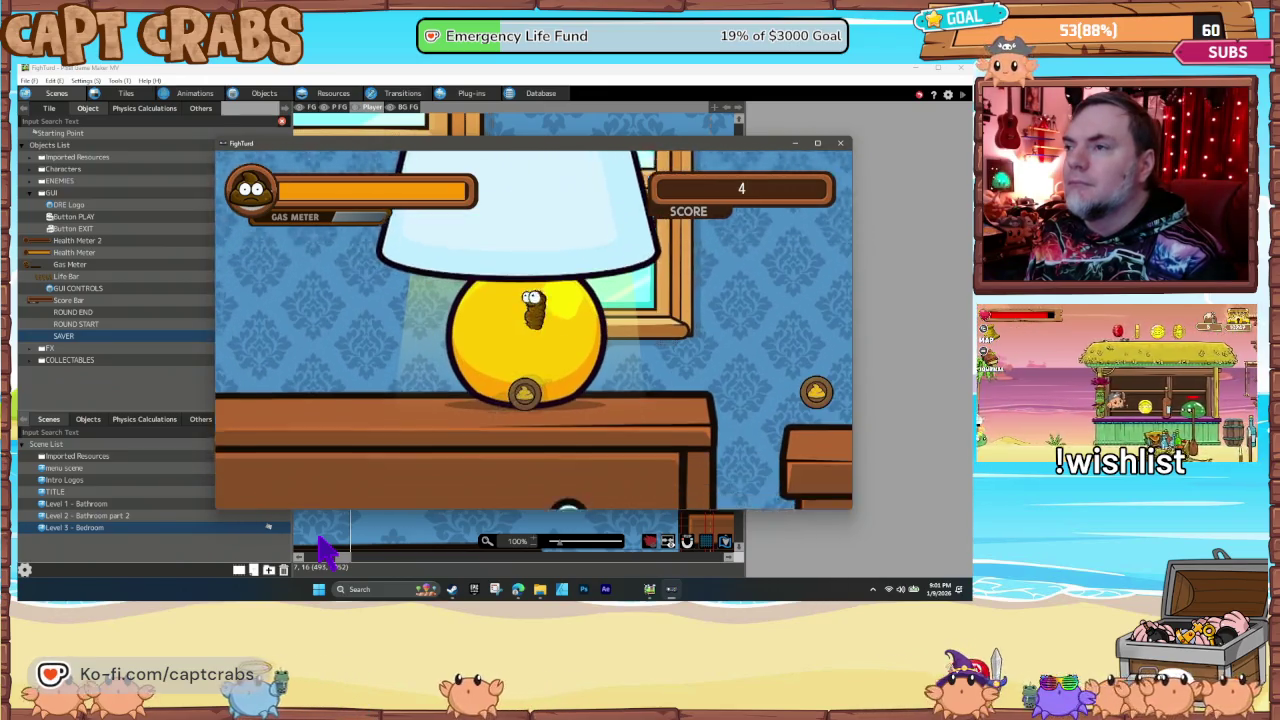
key("Right")
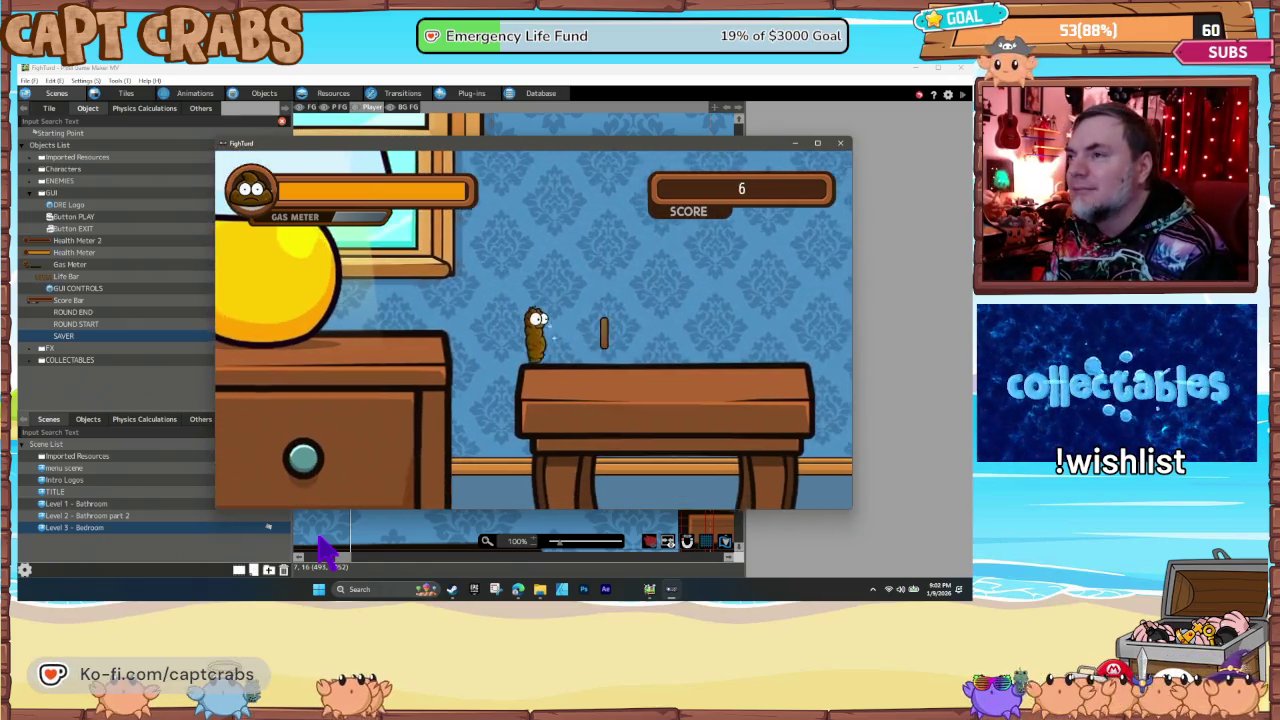
Step: Move along the table, bookshelf and bed collecting coins, then defeat the ant
key("Right")
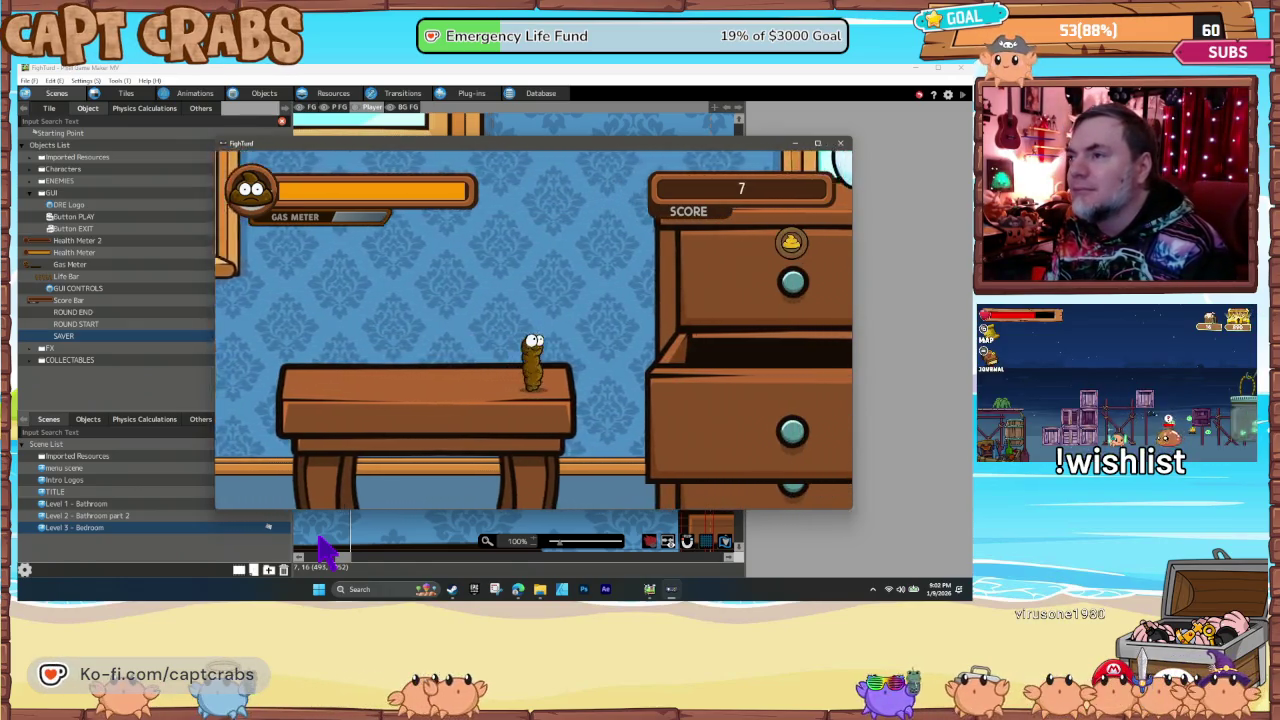
key("Right")
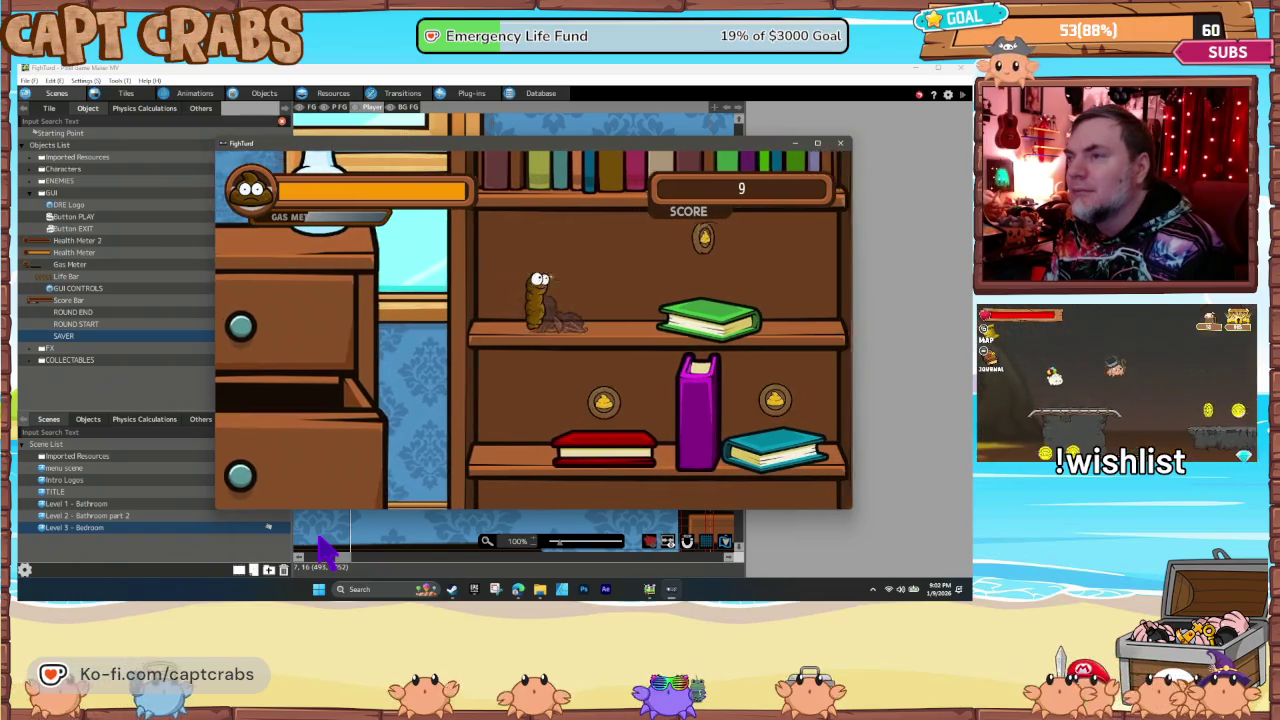
key("Right")
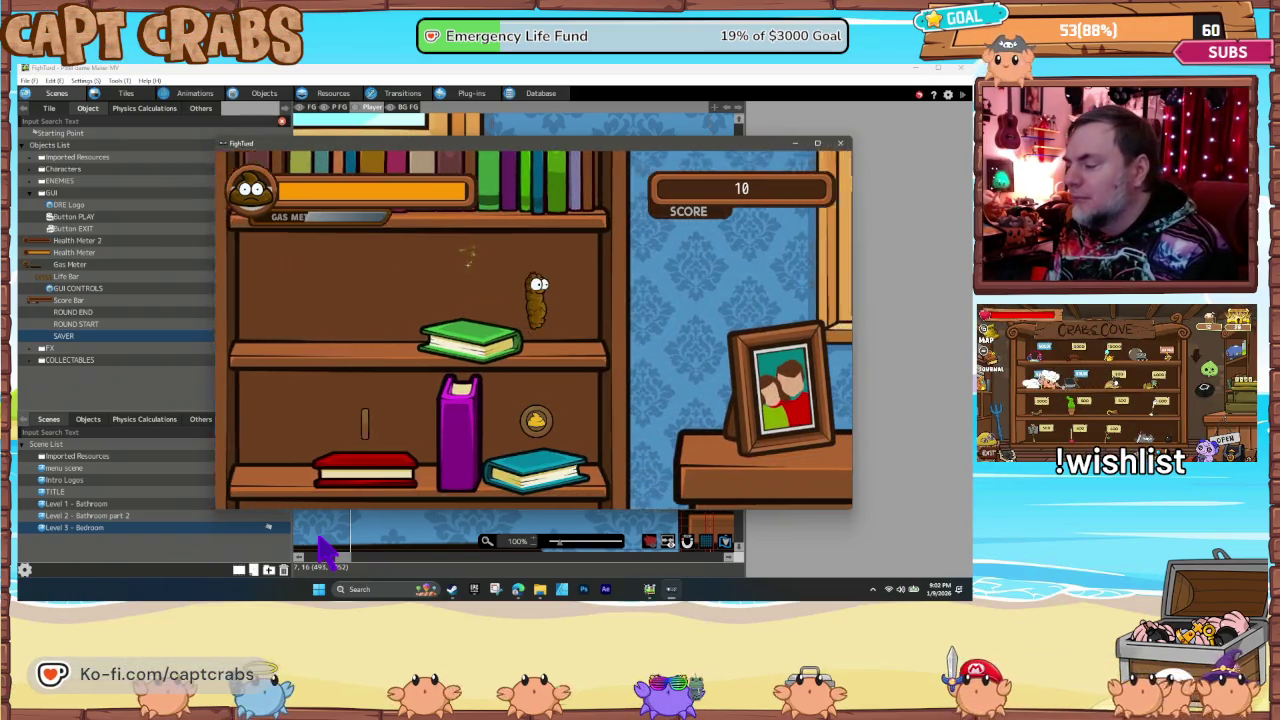
key("Left")
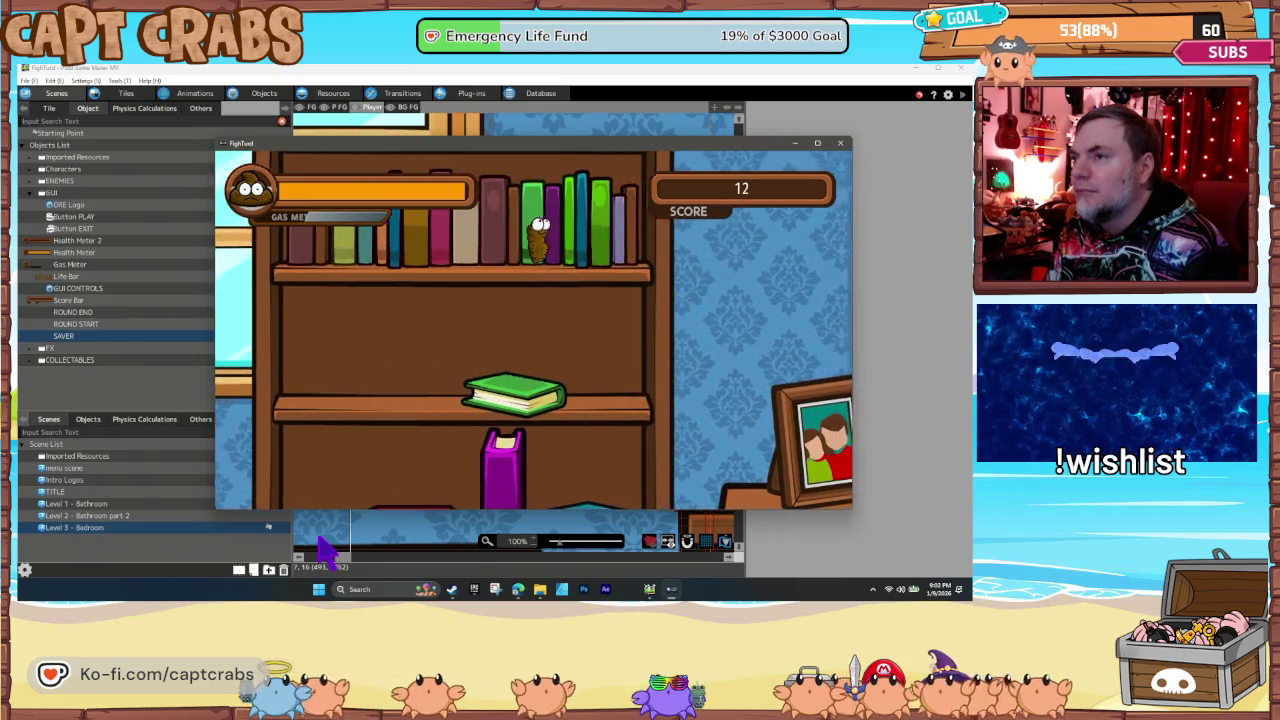
key("Right")
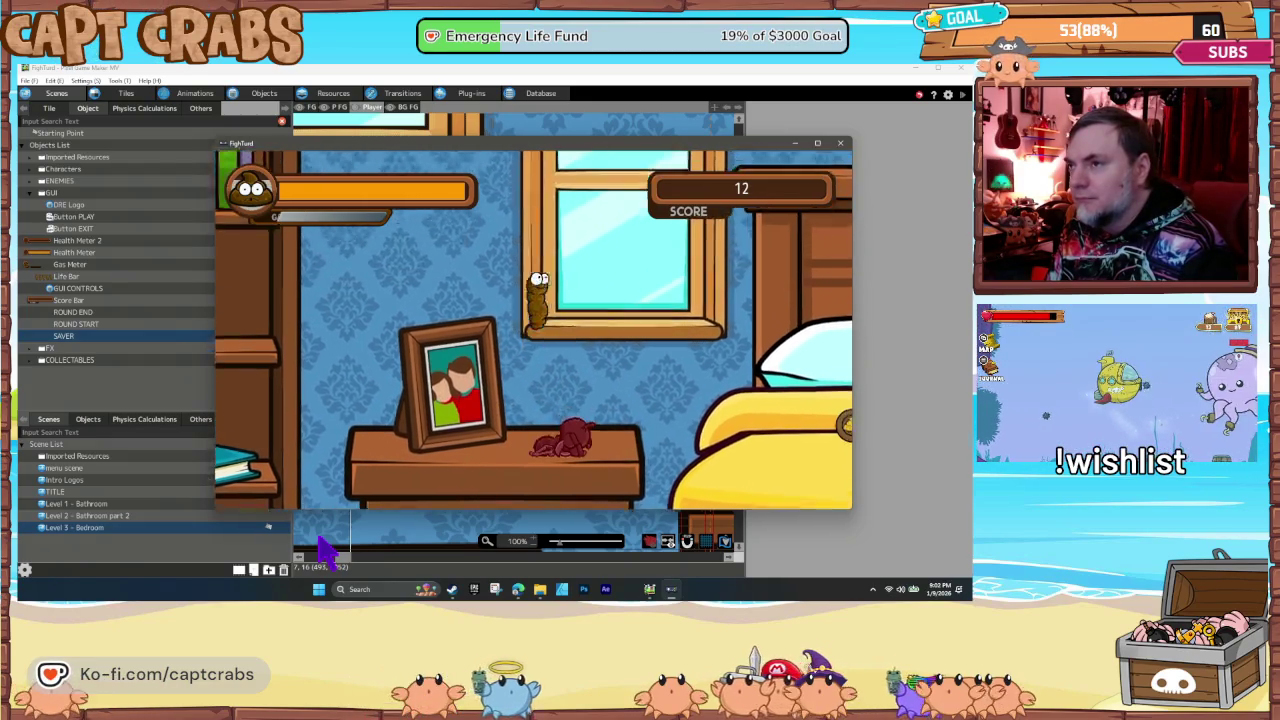
key("Right")
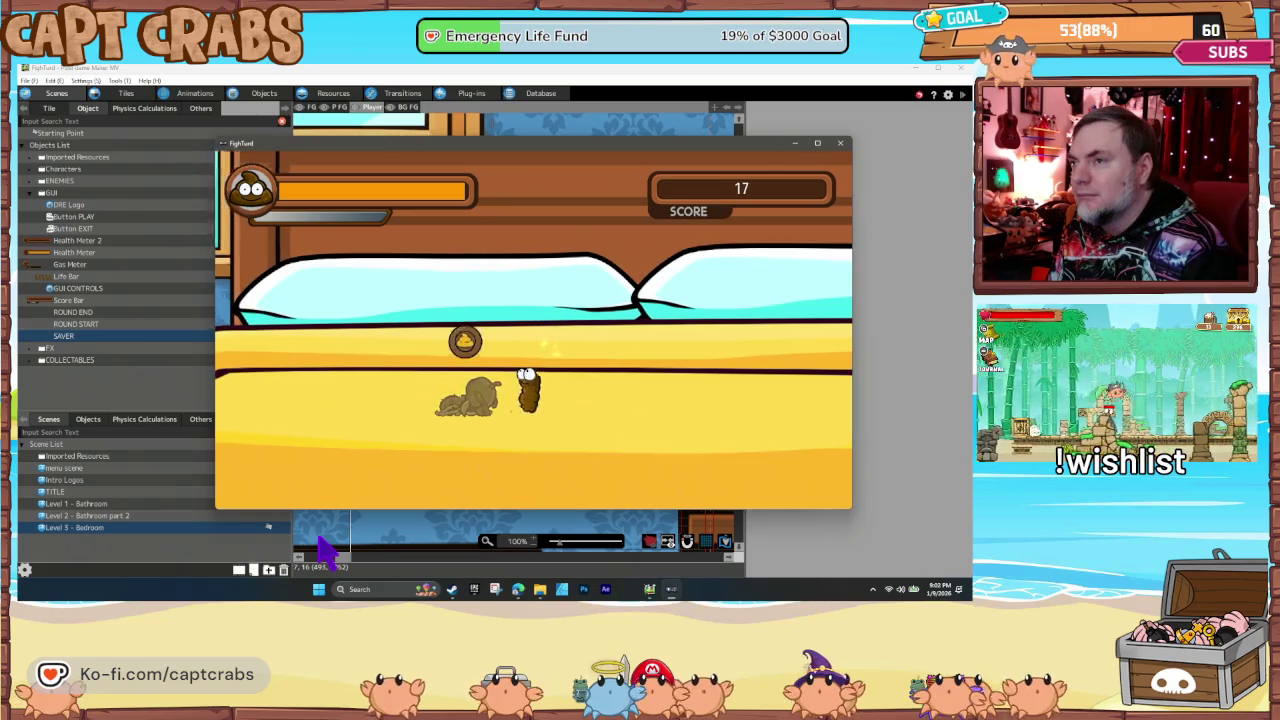
key("Right")
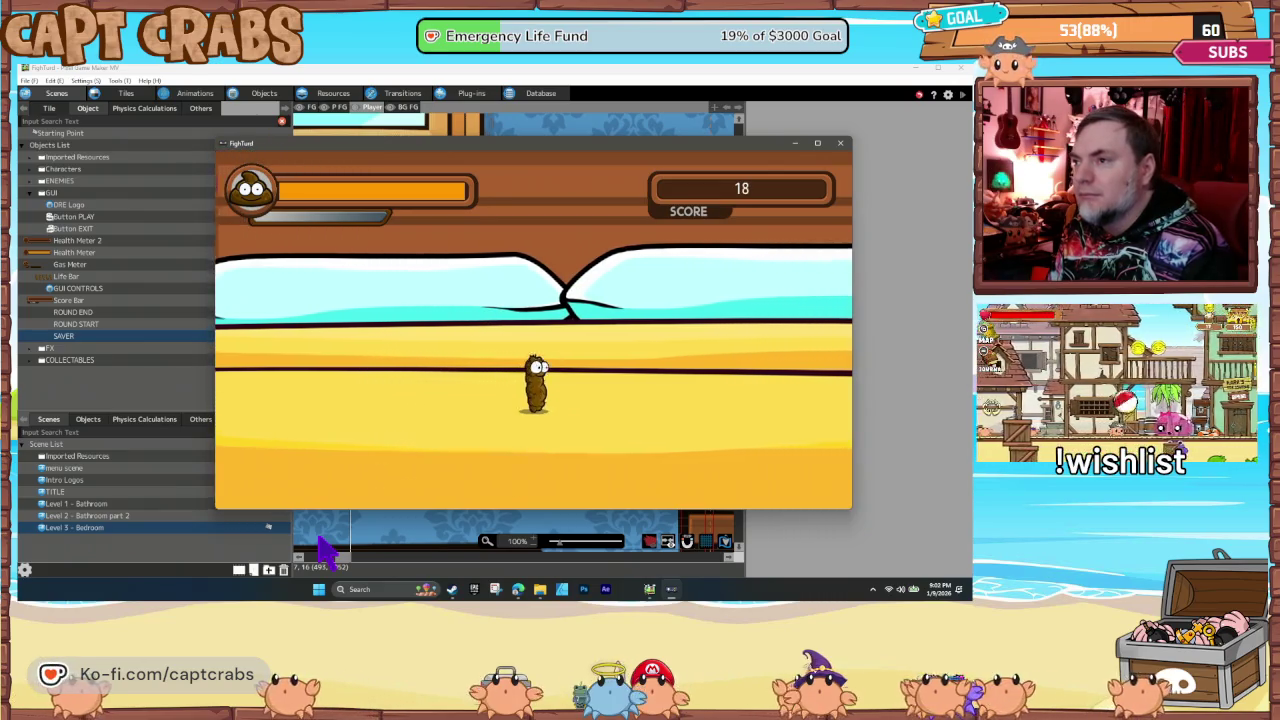
key("Right")
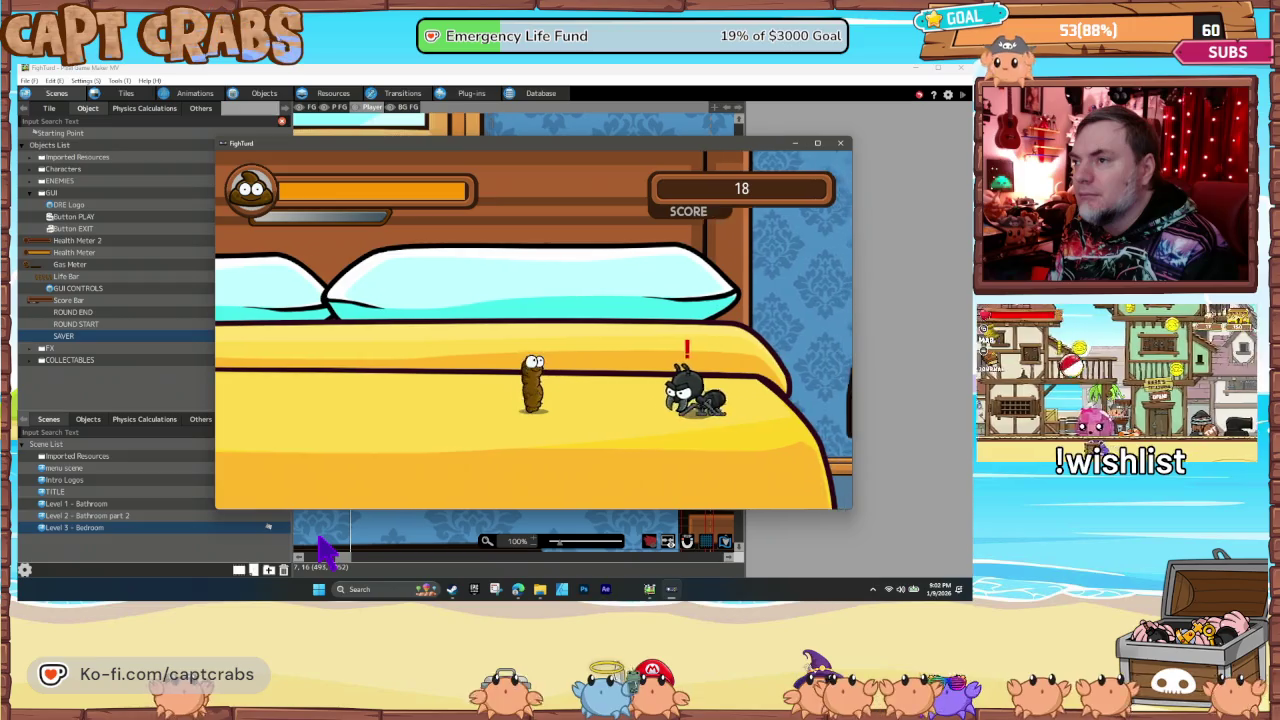
key("Right")
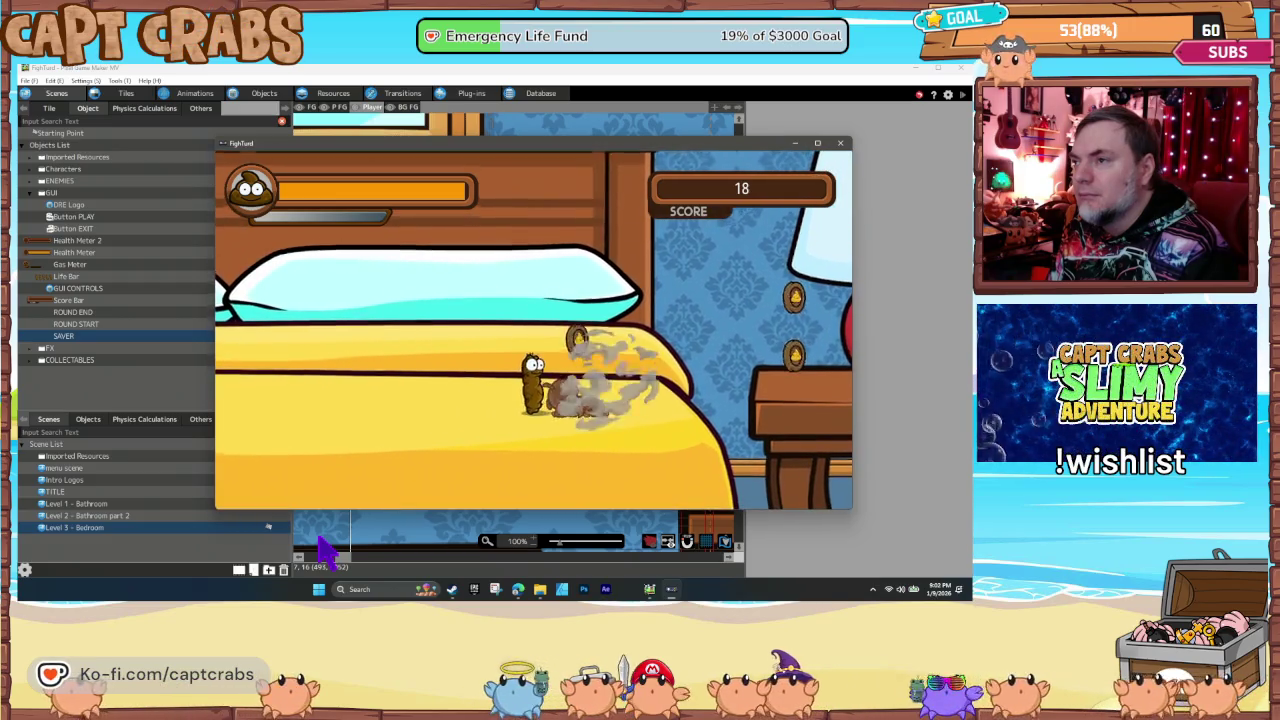
Step: Jump off the bed and run past the lamp, desk and boxes collecting coins
key("Right")
key("Up")
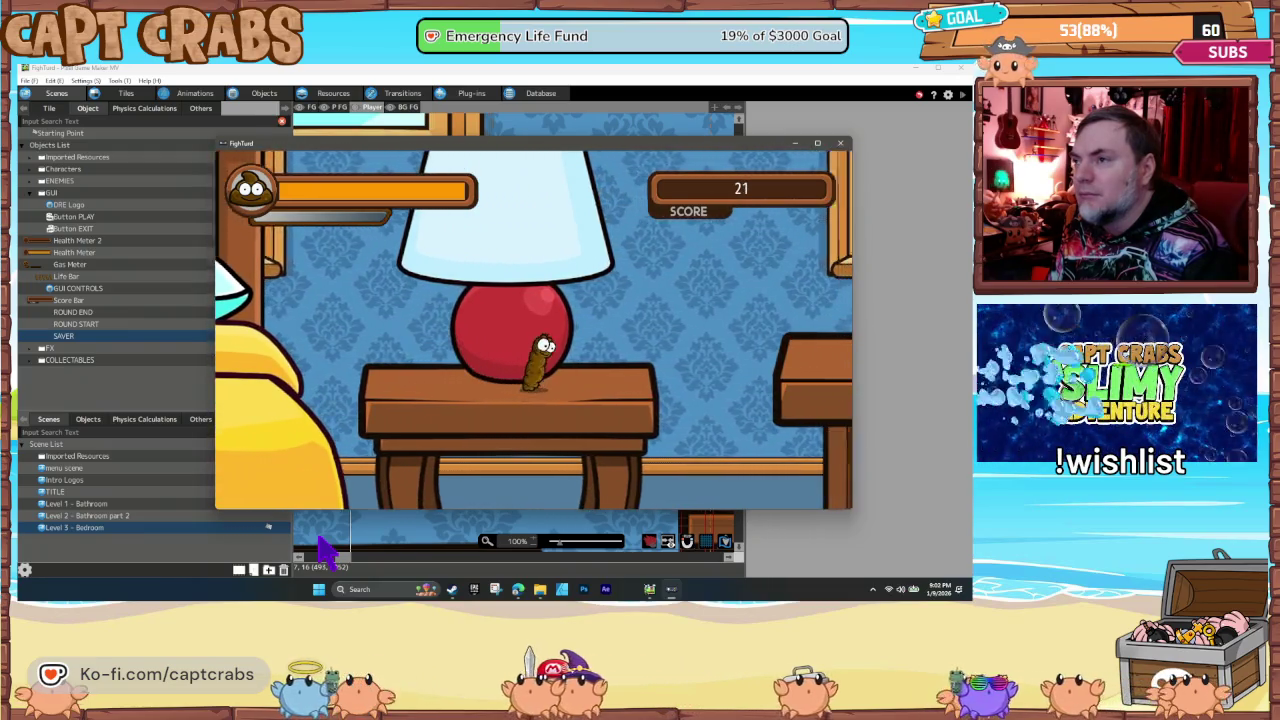
key("Right")
key("Up")
key("Right")
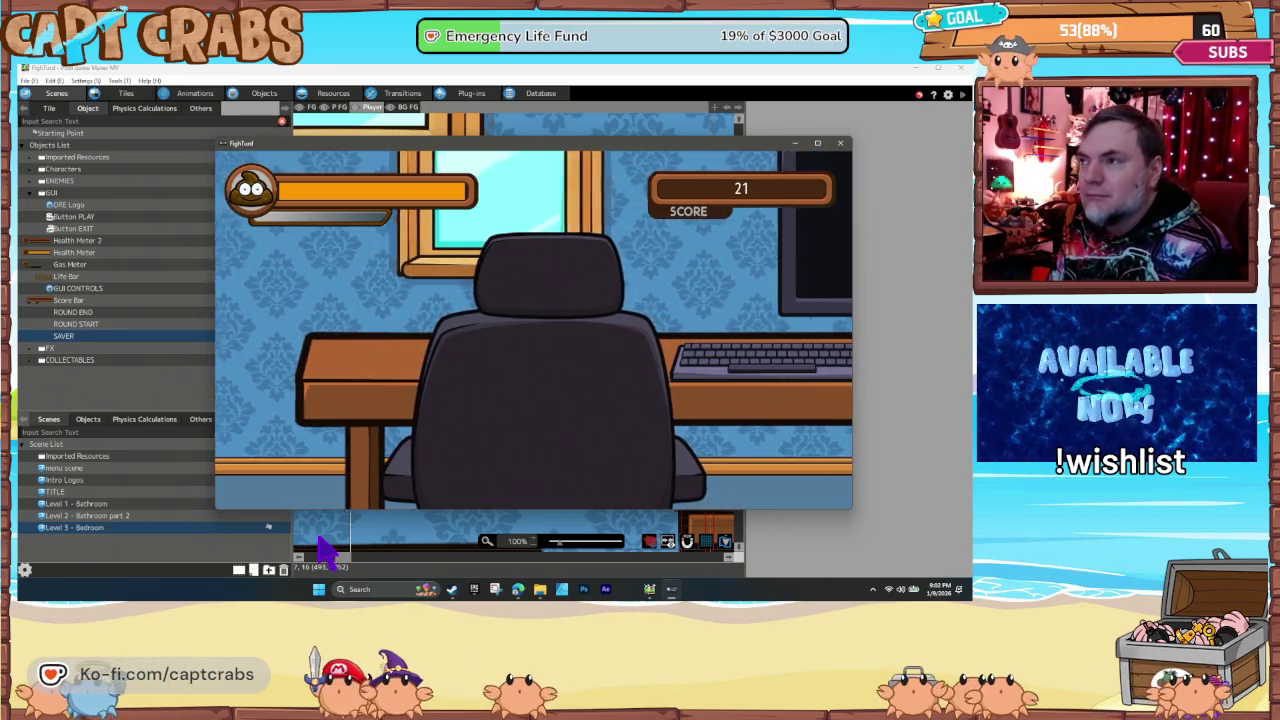
key("Right")
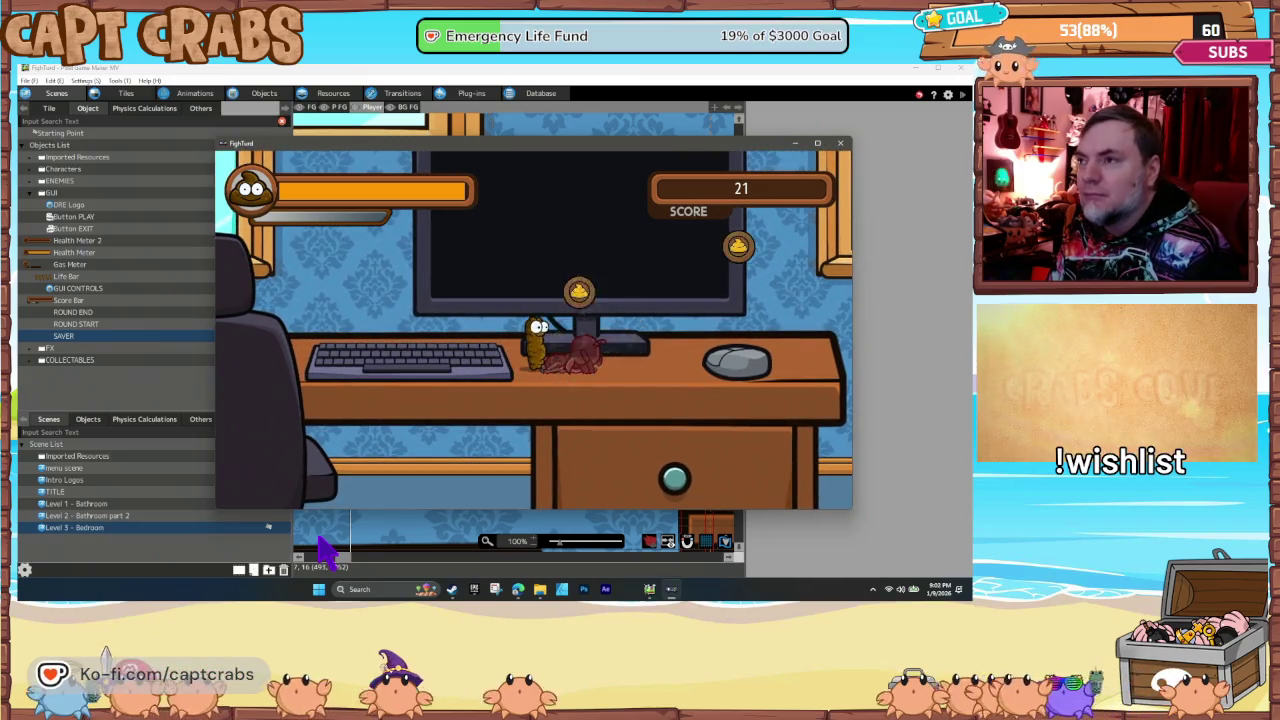
key("Right")
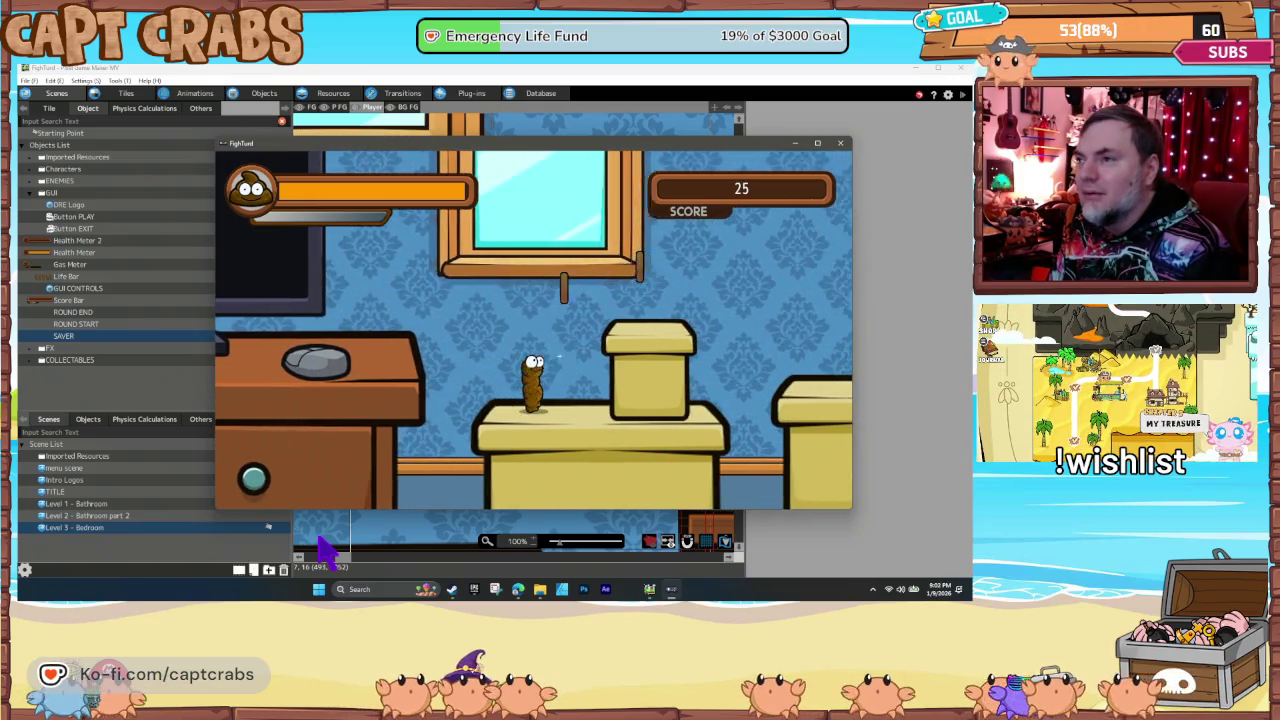
key("Right")
key("Right")
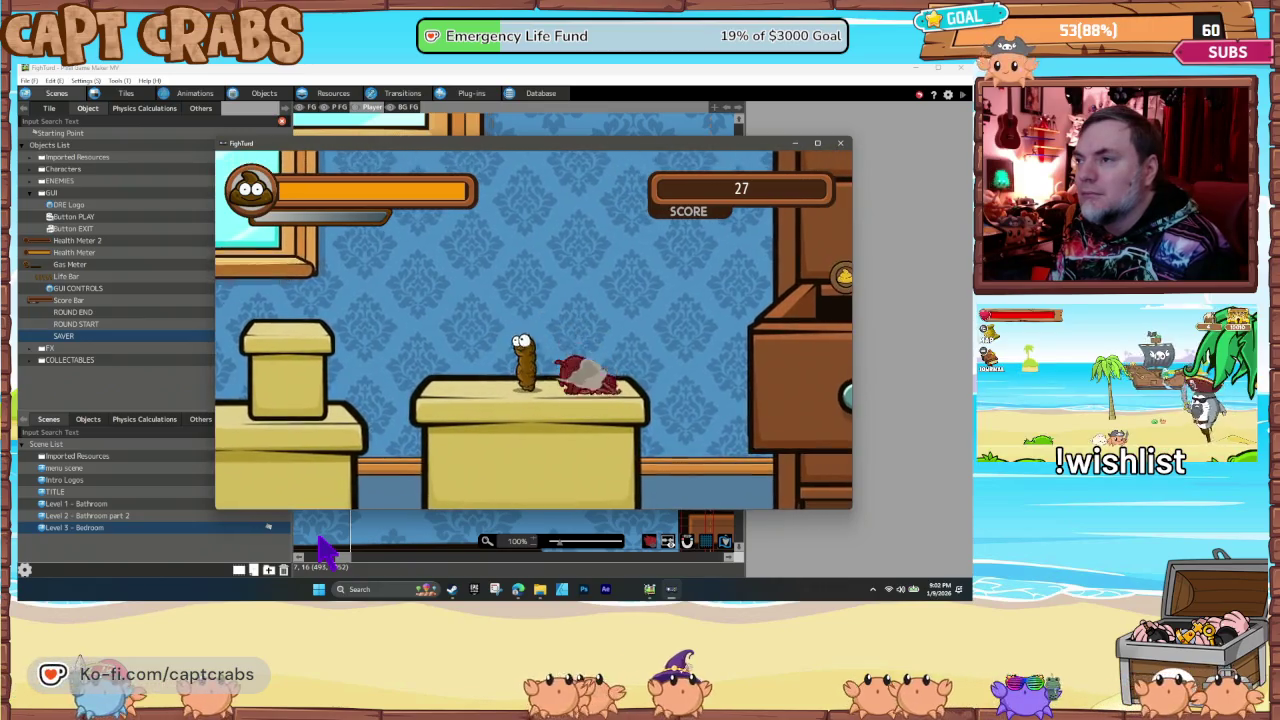
key("Right")
key("Right")
key("Right")
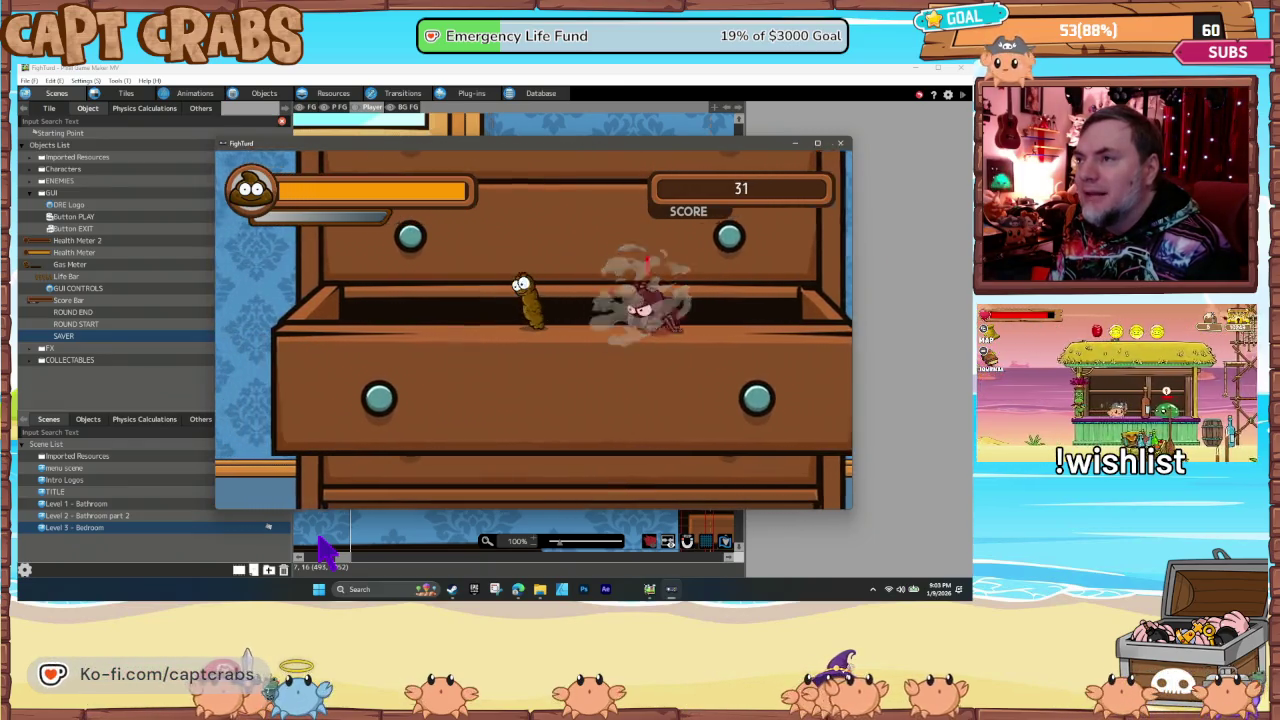
Step: Climb onto the open drawer, defeat the spider and reach the level end
key("Left")
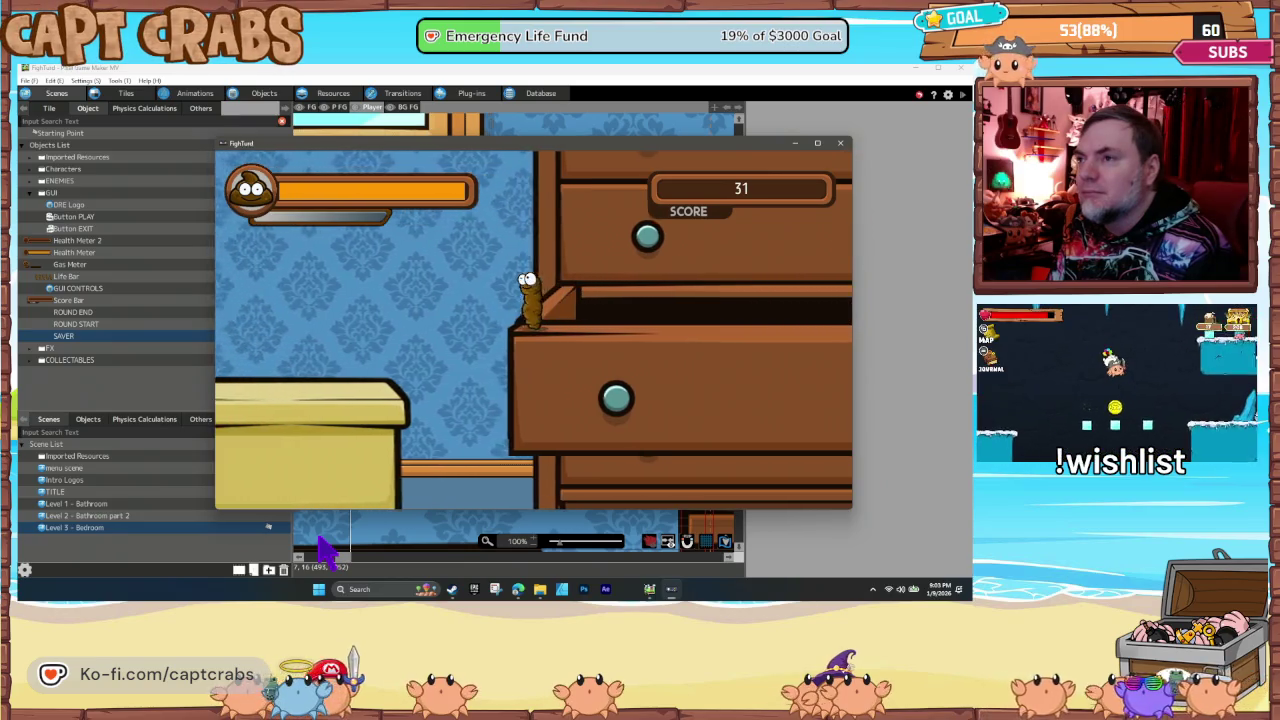
key("Left")
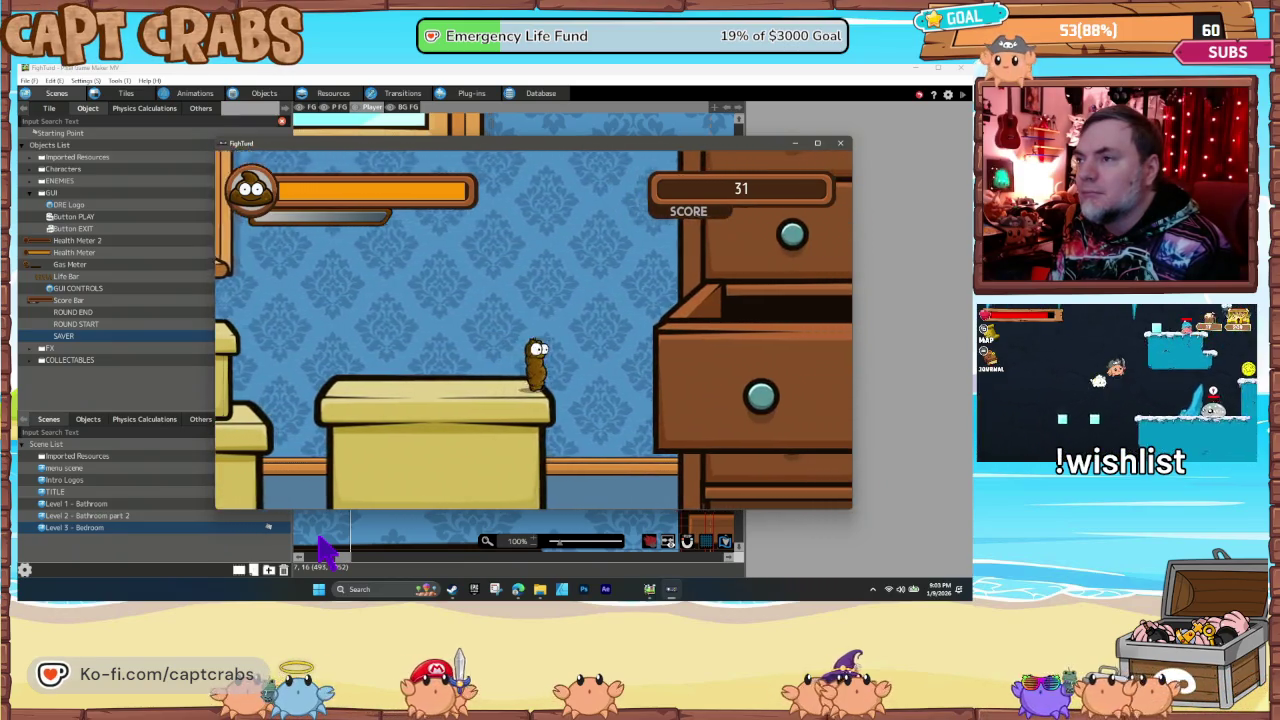
key("Right")
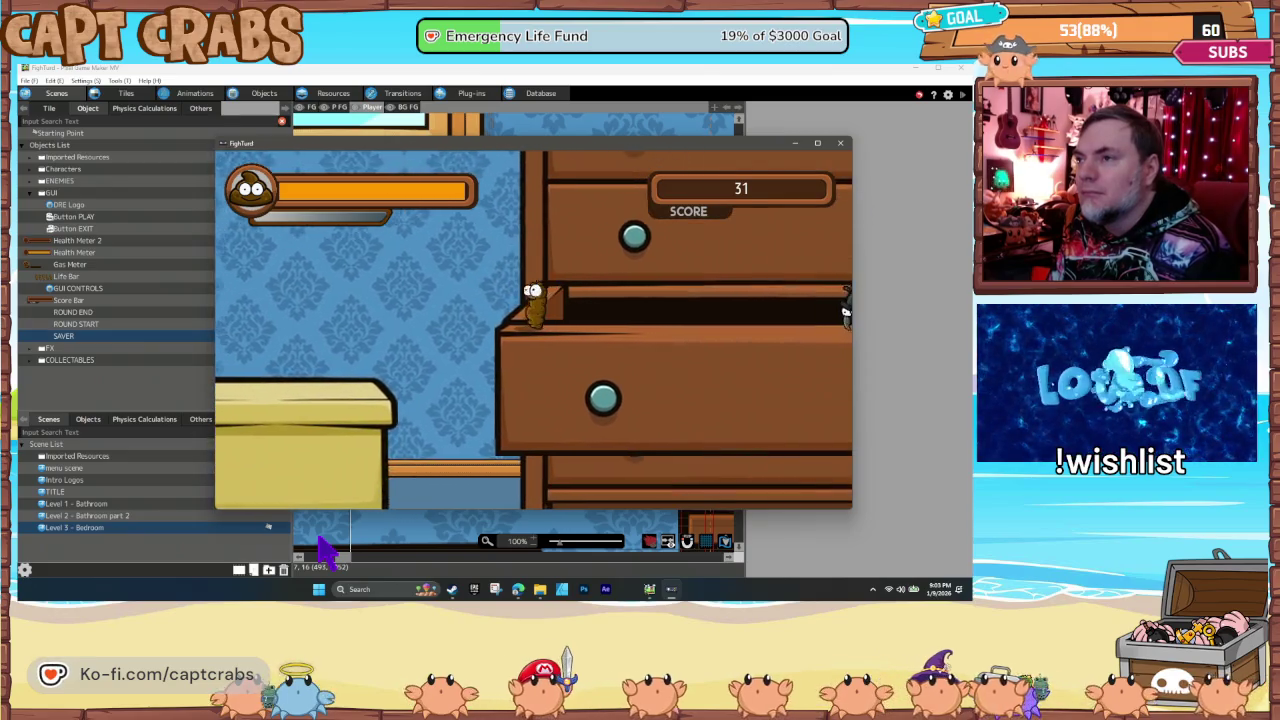
key("Left")
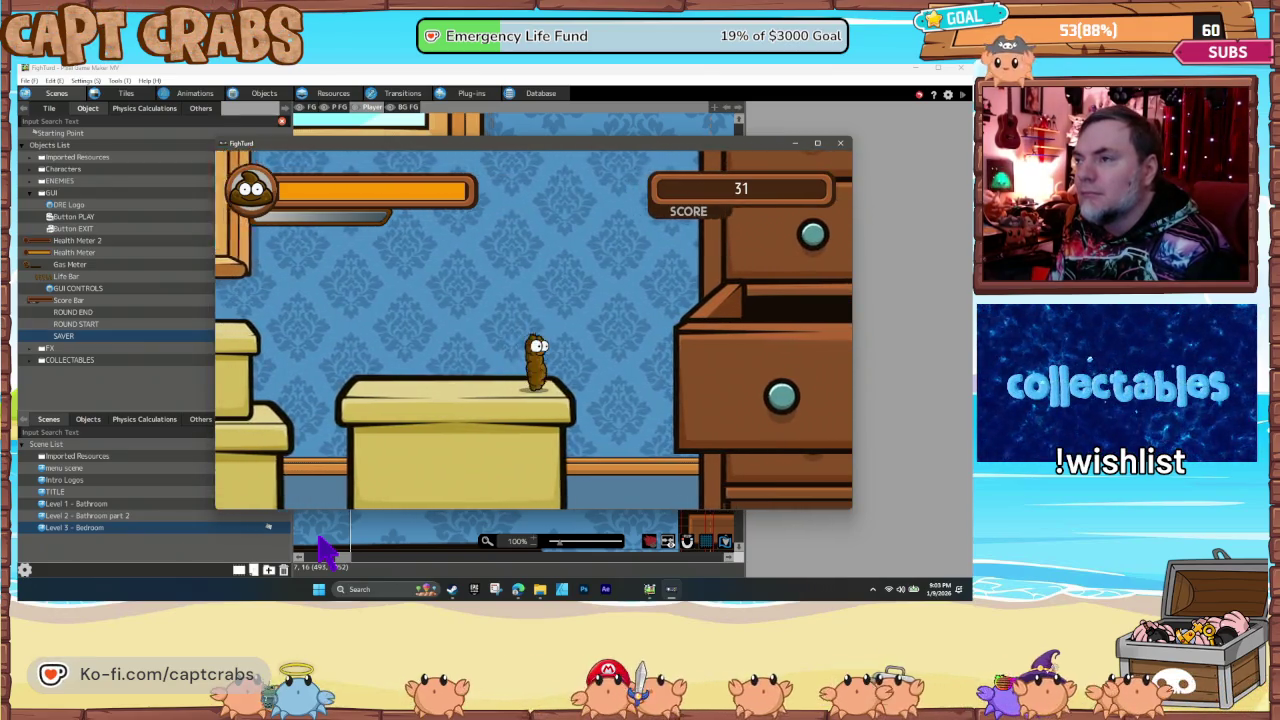
key("Right")
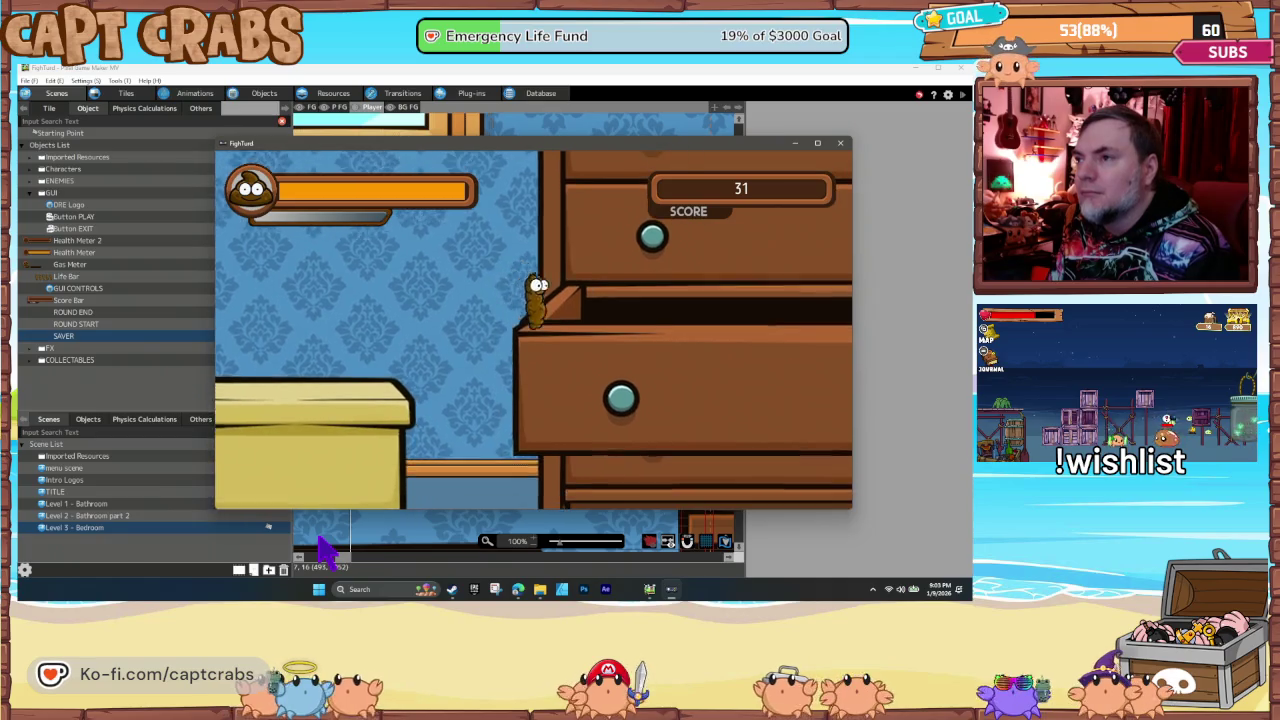
key("Left")
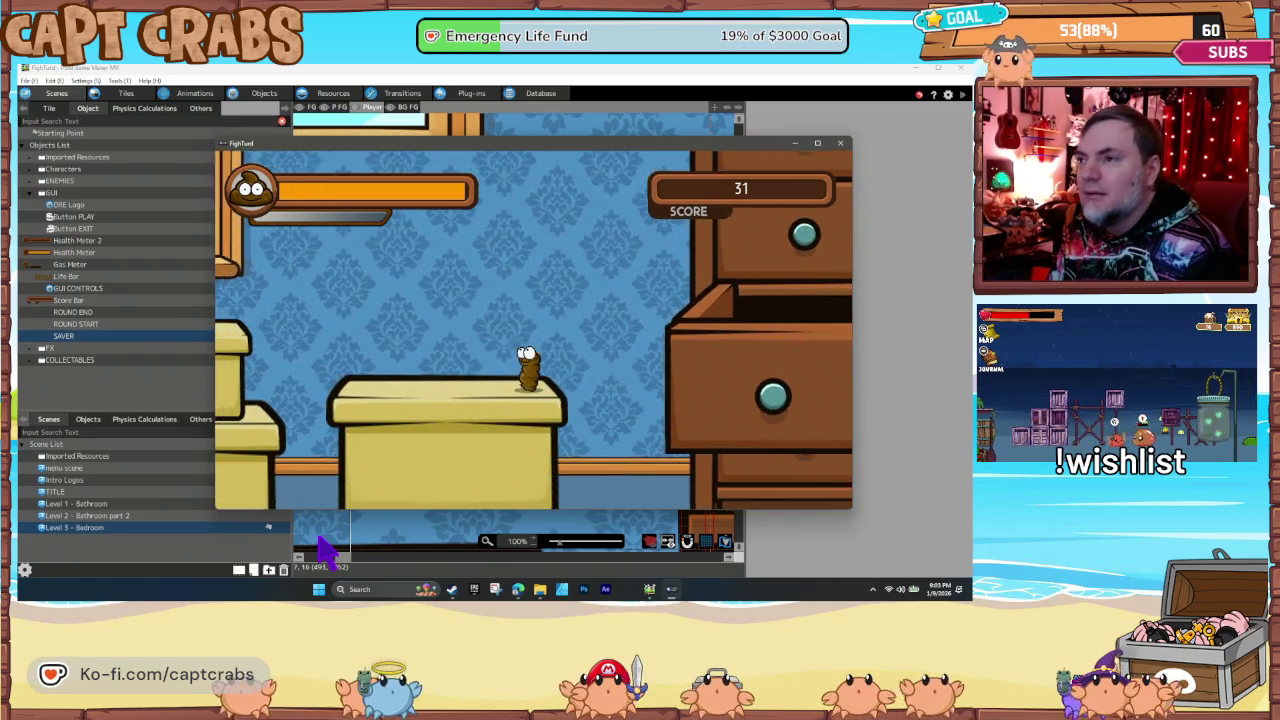
key("Right")
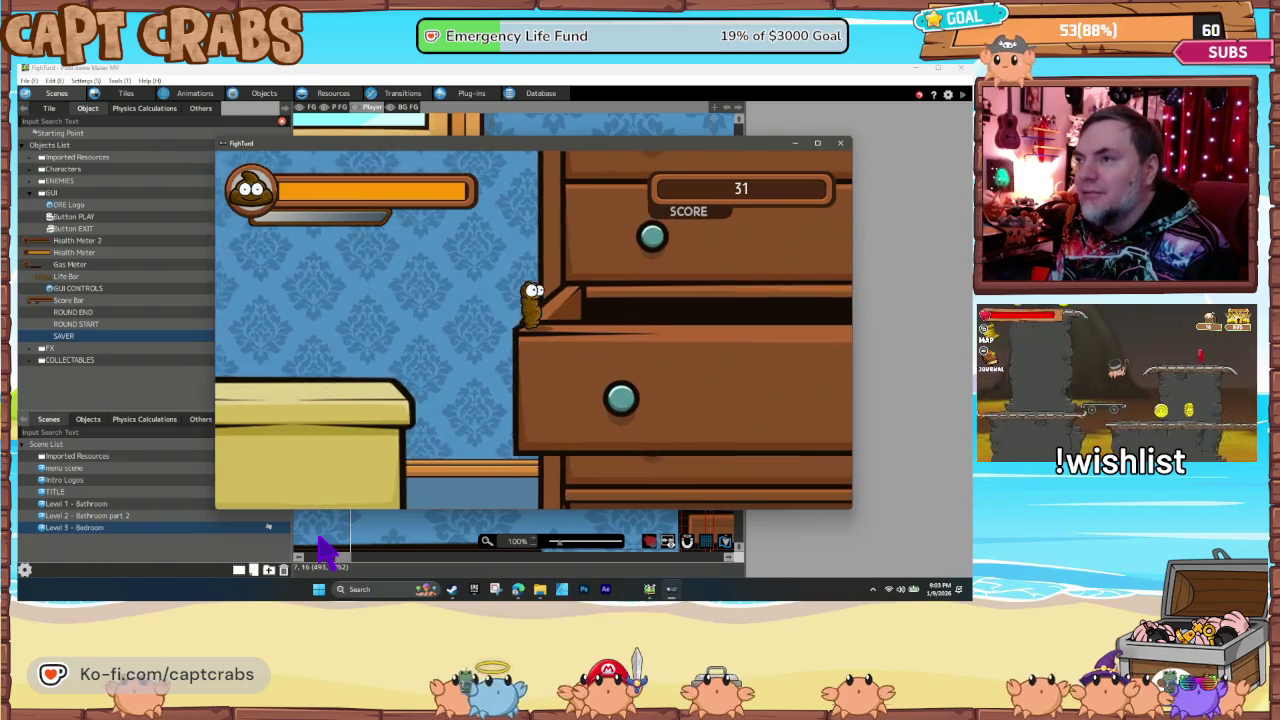
key("Right")
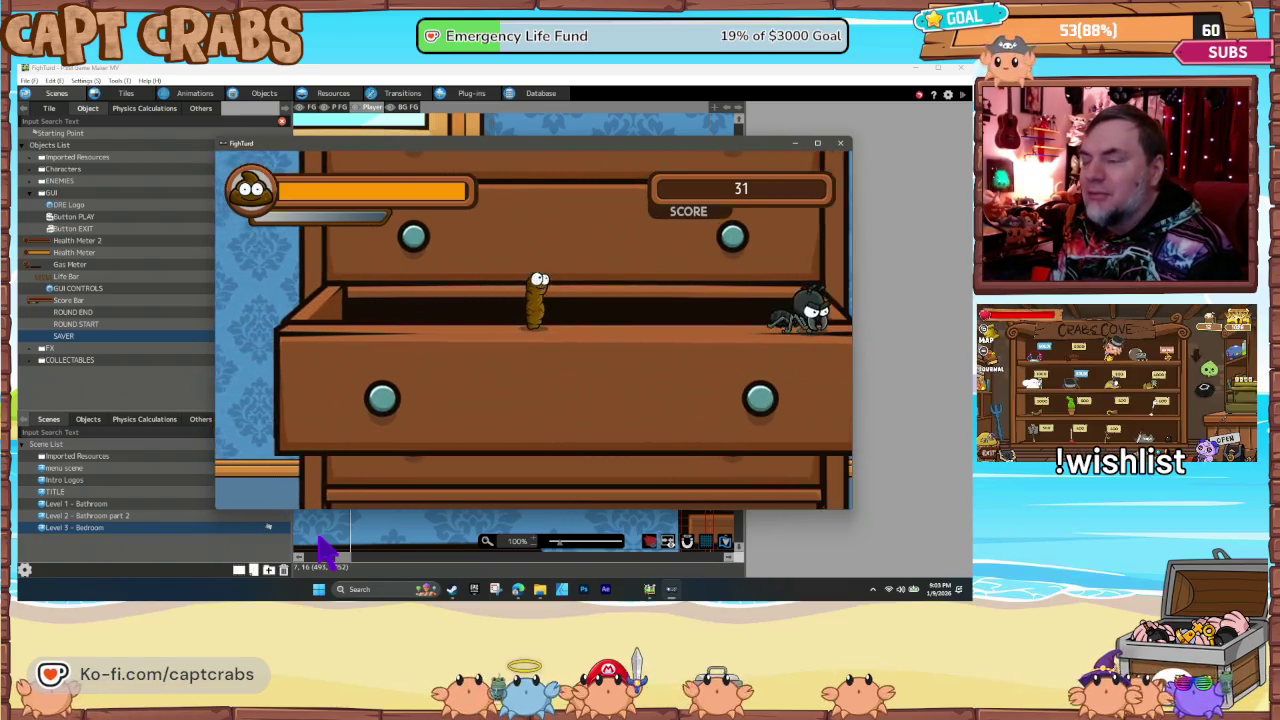
key("Right")
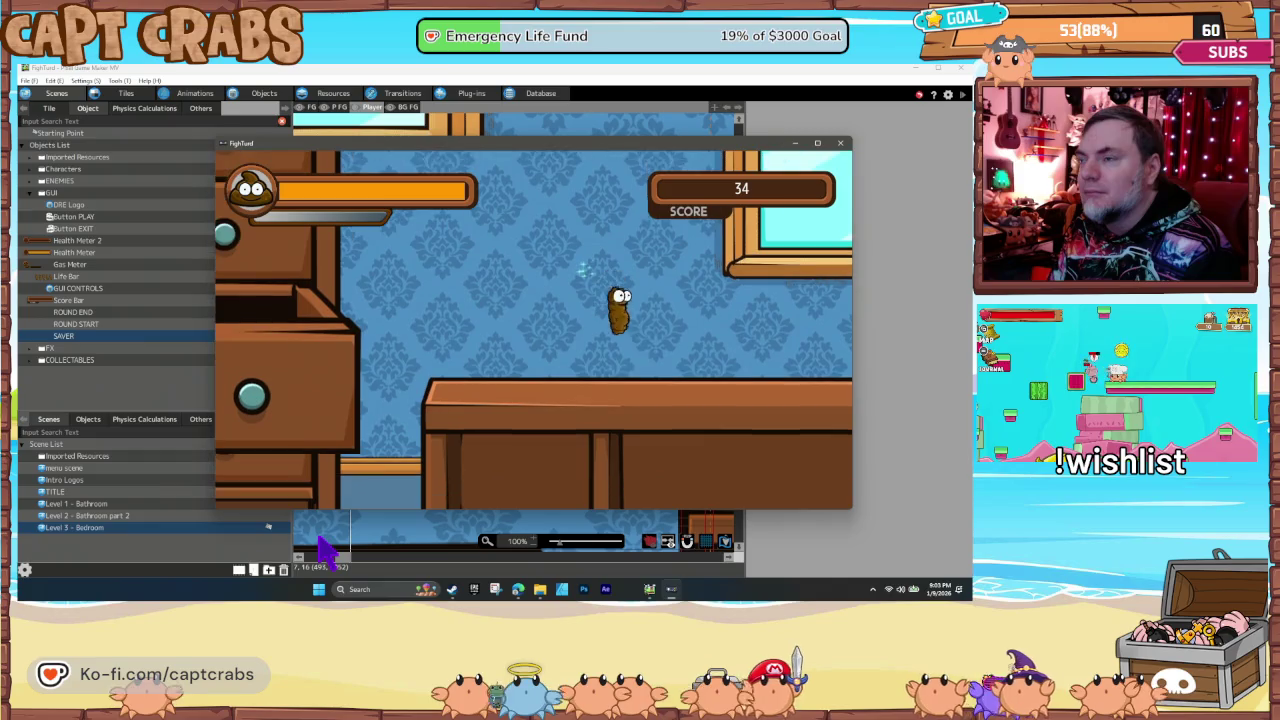
key("Right")
key("Left")
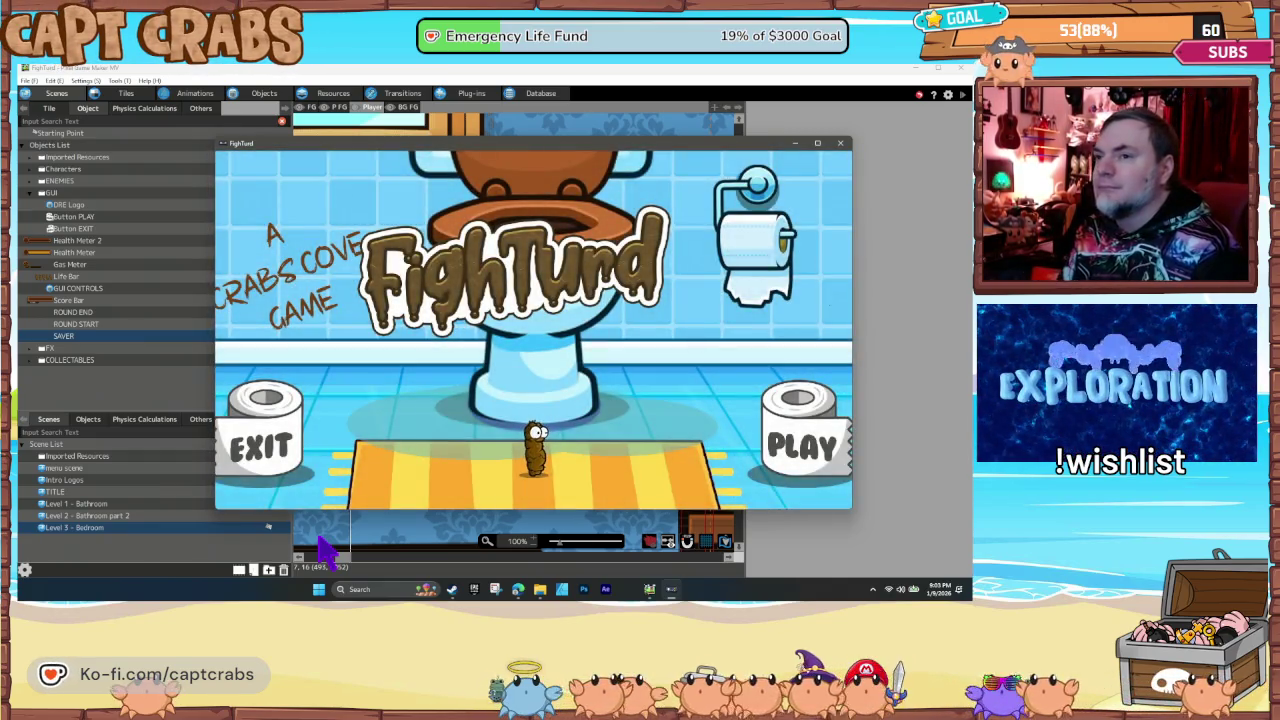
Step: Walk the character on the FightTurd title screen
key("Left")
key("Left")
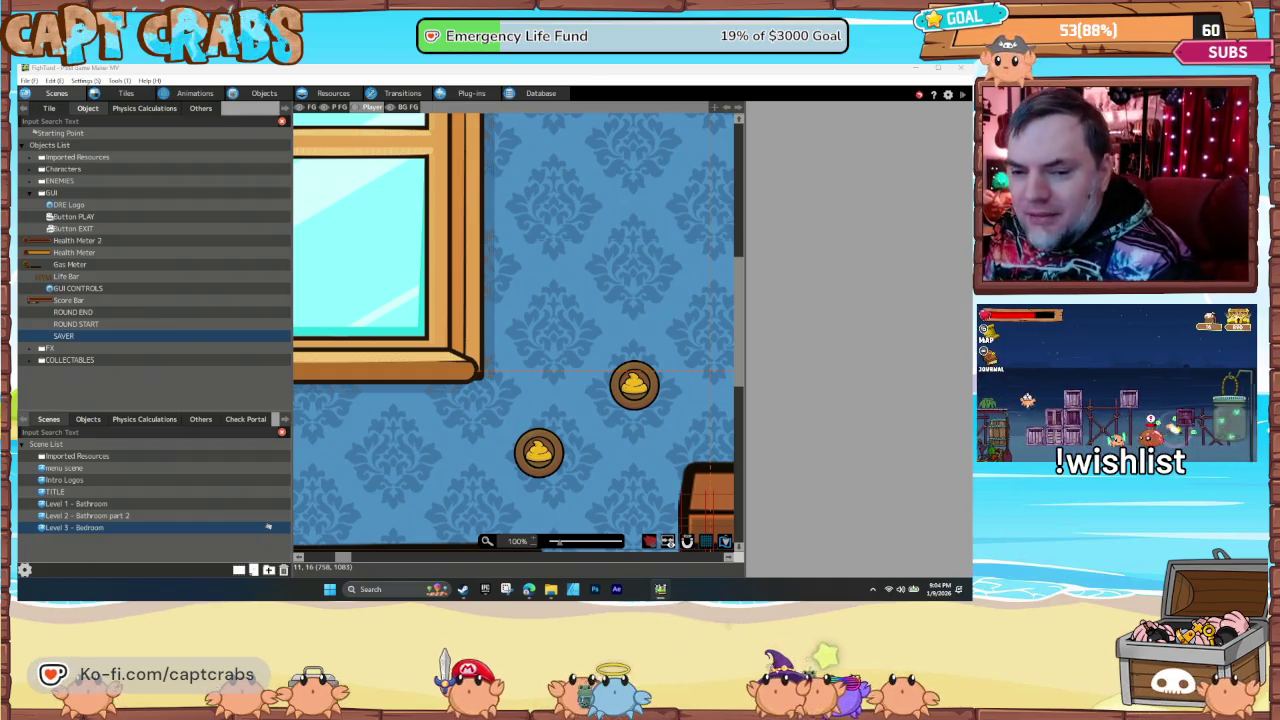
Step: Bring the Pixel Game Maker MV editor window into focus
left_click(686, 74)
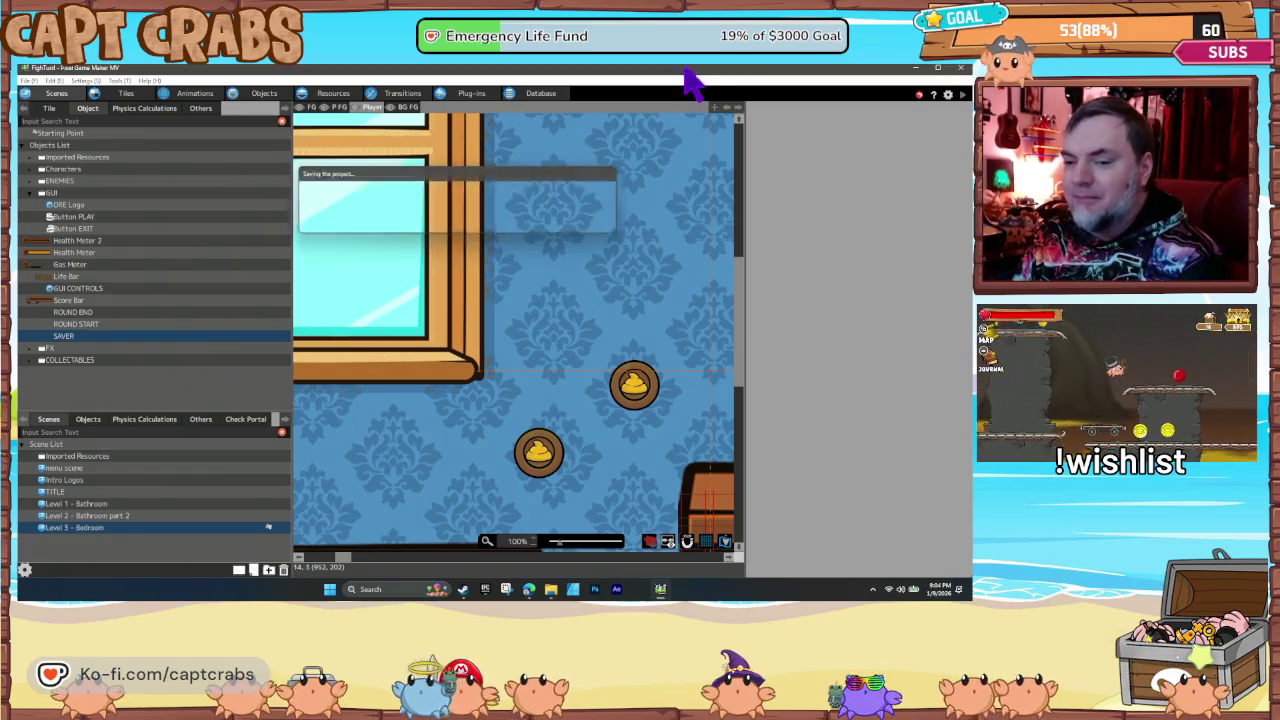